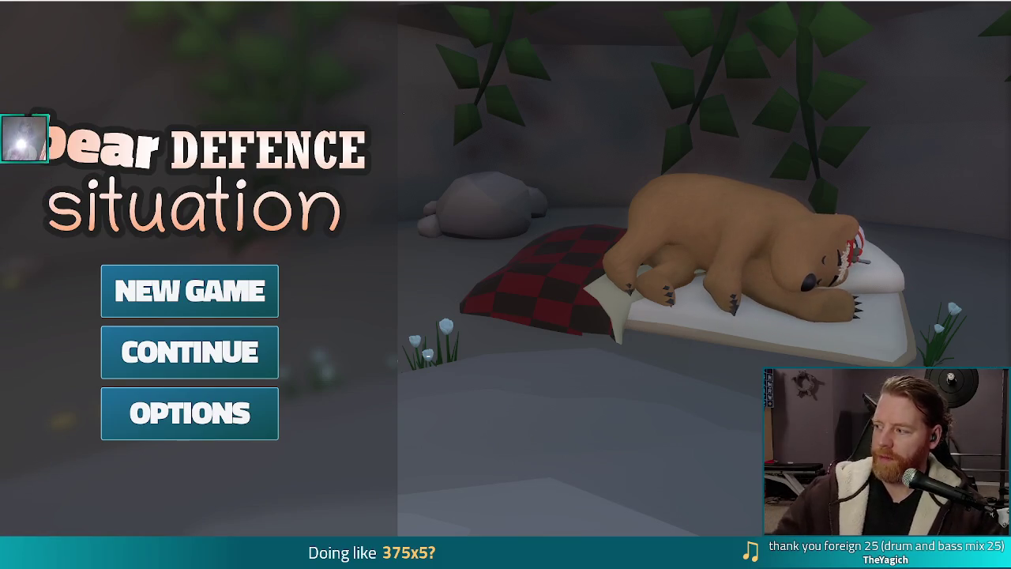
- Start a new game, browse the bear's shop wares, then close the shop to return to Level 1
left_click(212, 300)
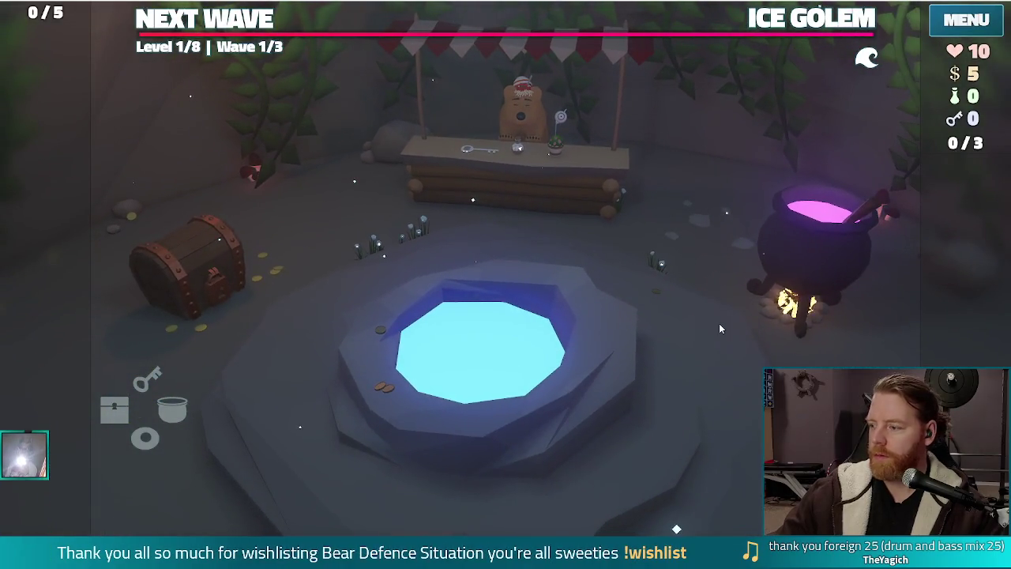
left_click(541, 194)
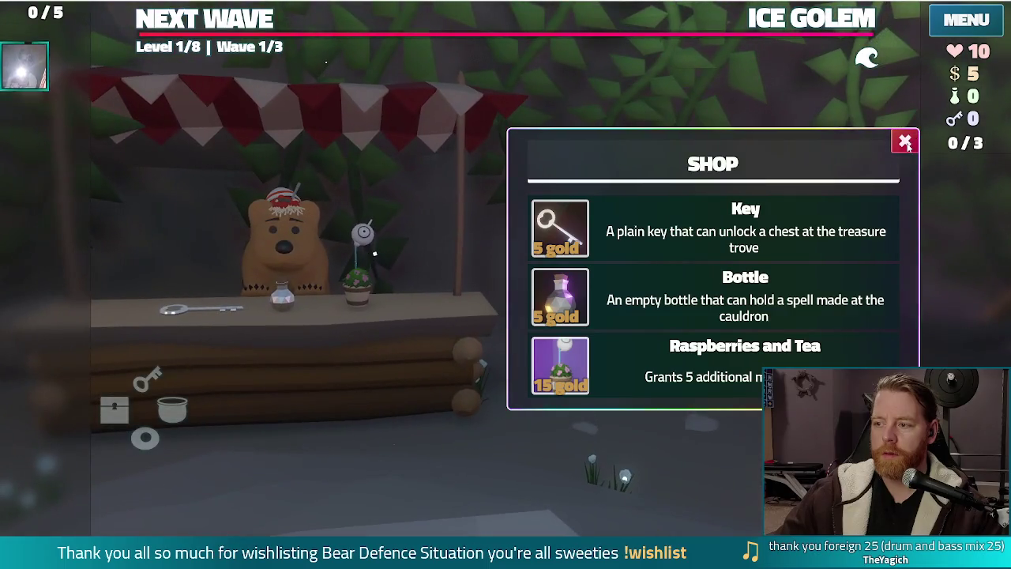
left_click(906, 143)
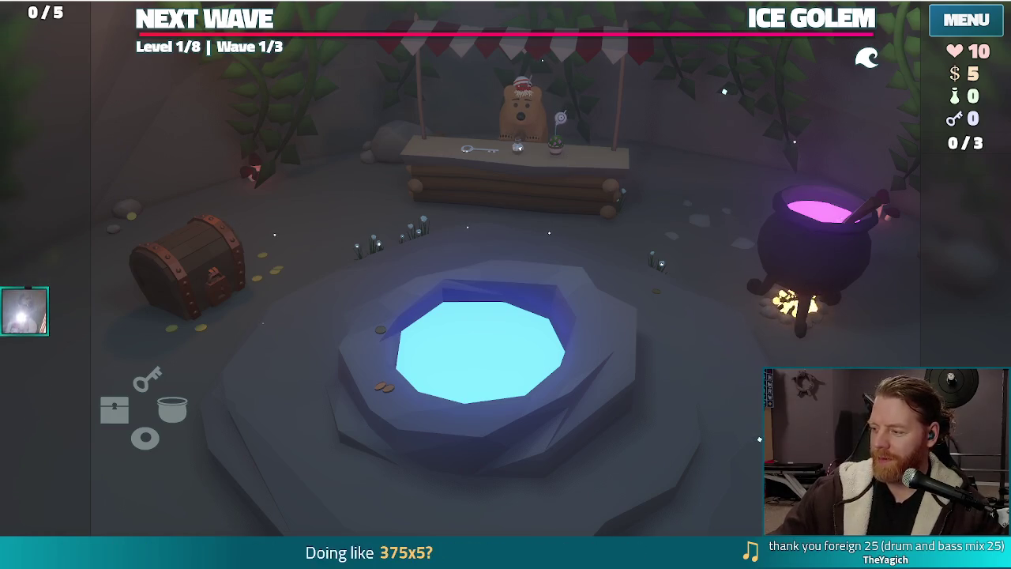
key("alt+Tab")
key("alt+Tab")
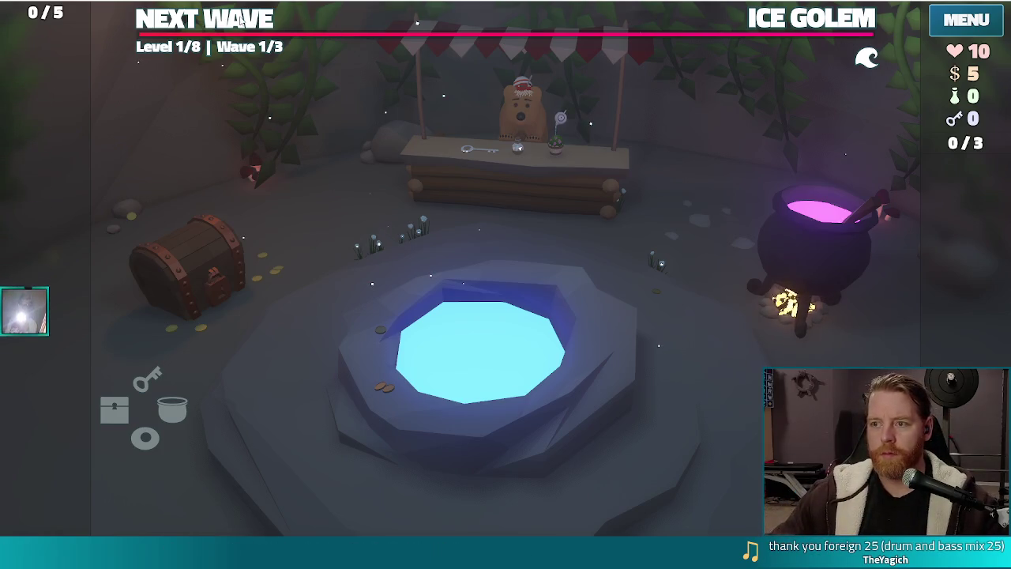
mouse_move(761, 22)
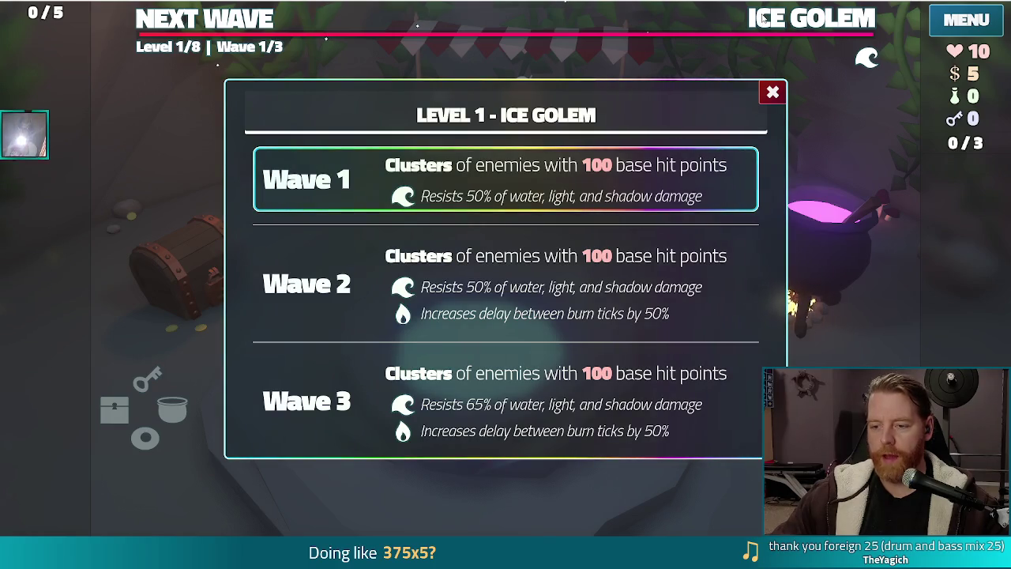
- Switch from the game back to the Godot editor
key("alt+Tab")
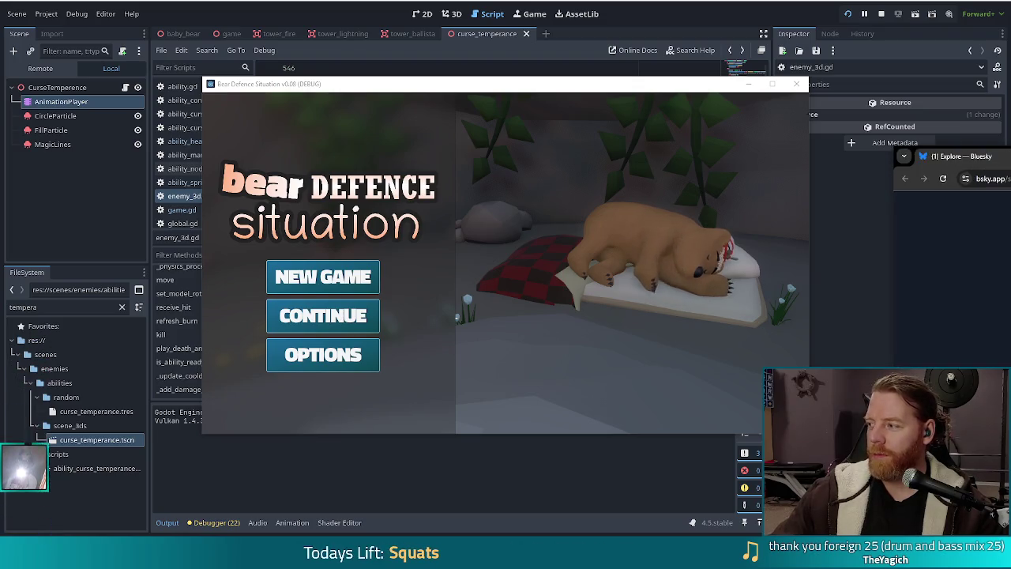
- Enlarge the cat photo in Chrome, close the browser, and start a new game on Earth Golem
key("alt+Tab")
left_click(485, 247)
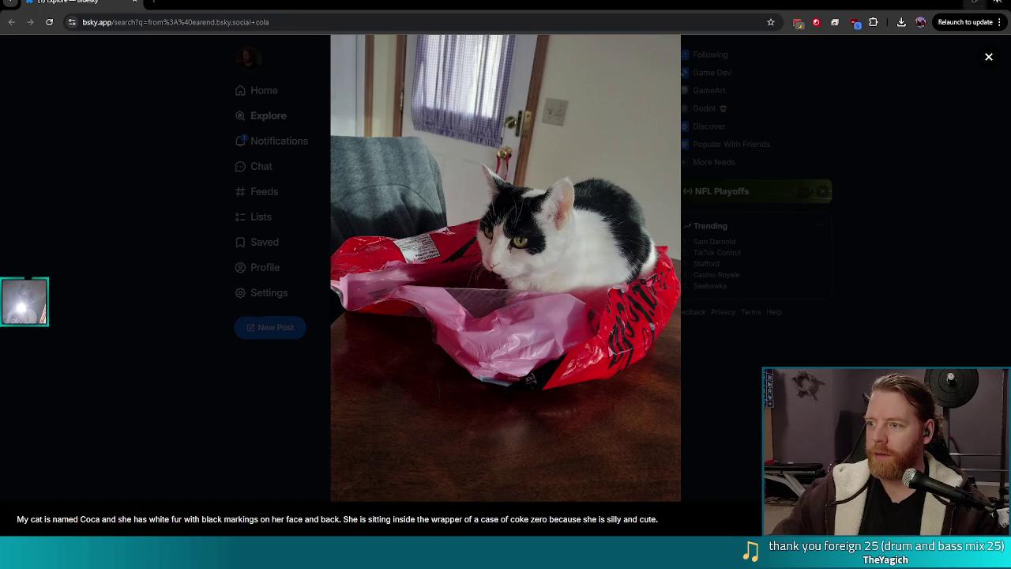
left_click(994, 3)
left_click(323, 275)
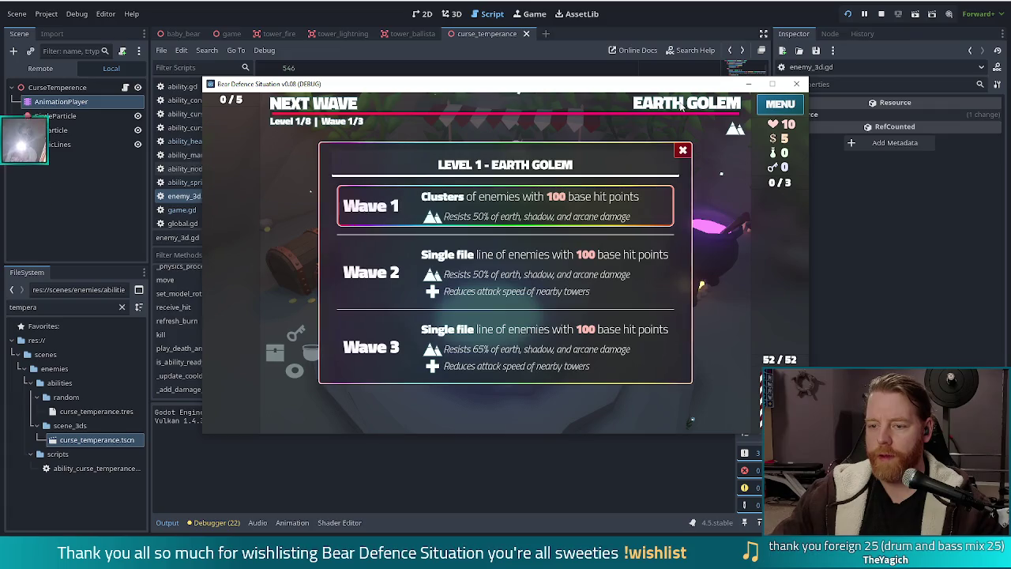
- Maximize the game window and place a jack-pair Ballista tower inside the path loop
left_click(771, 84)
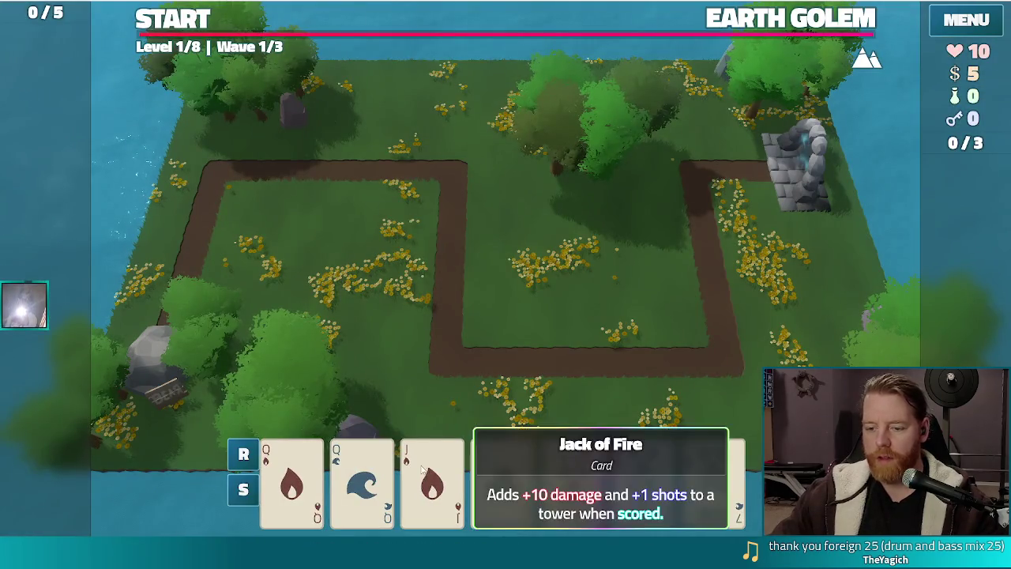
left_click(432, 482)
left_click(502, 482)
left_click(448, 391)
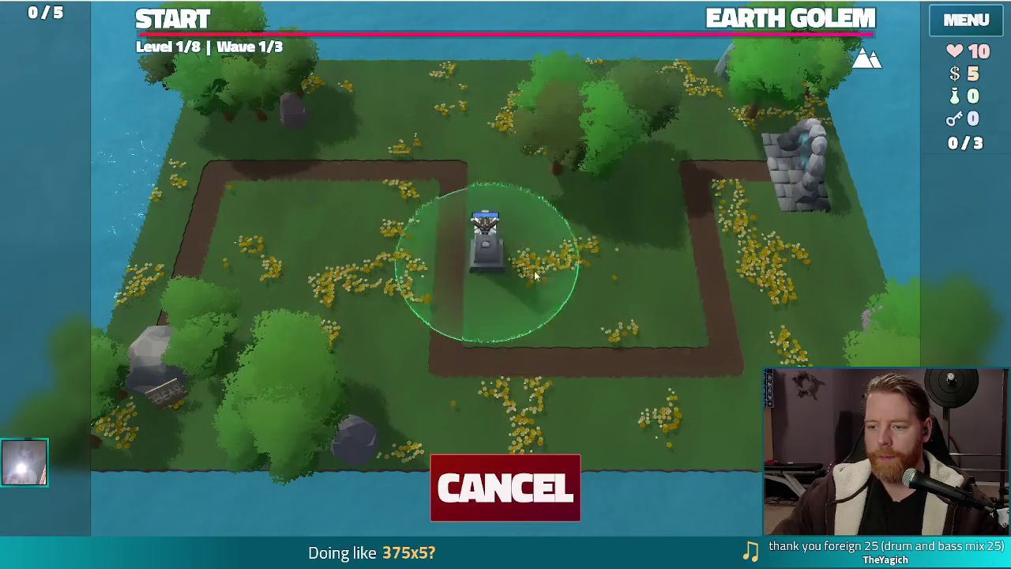
left_click(574, 329)
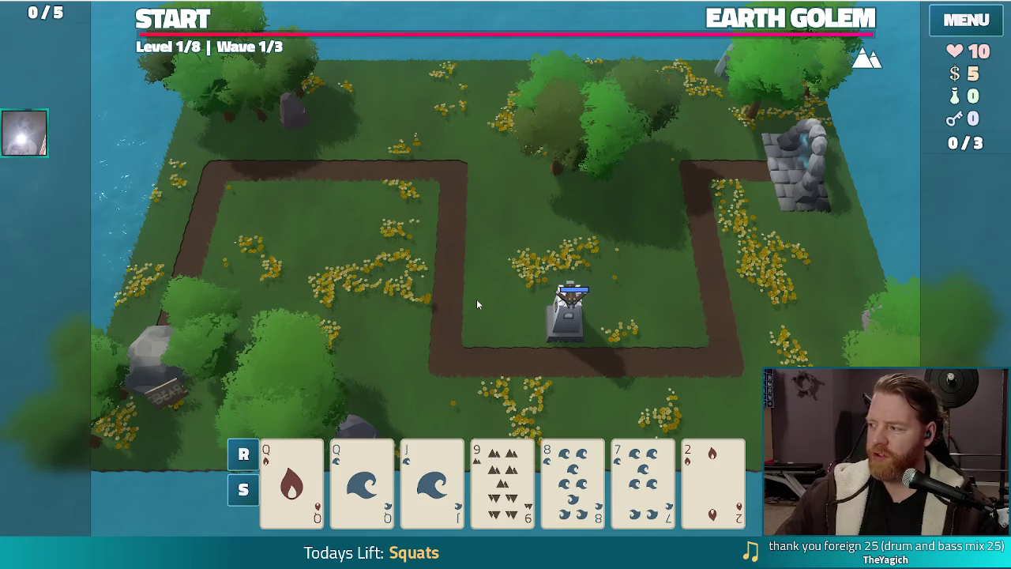
- Play the Queen of Fire and Queen of Water pair as a second Ballista in the left grass
left_click(292, 482)
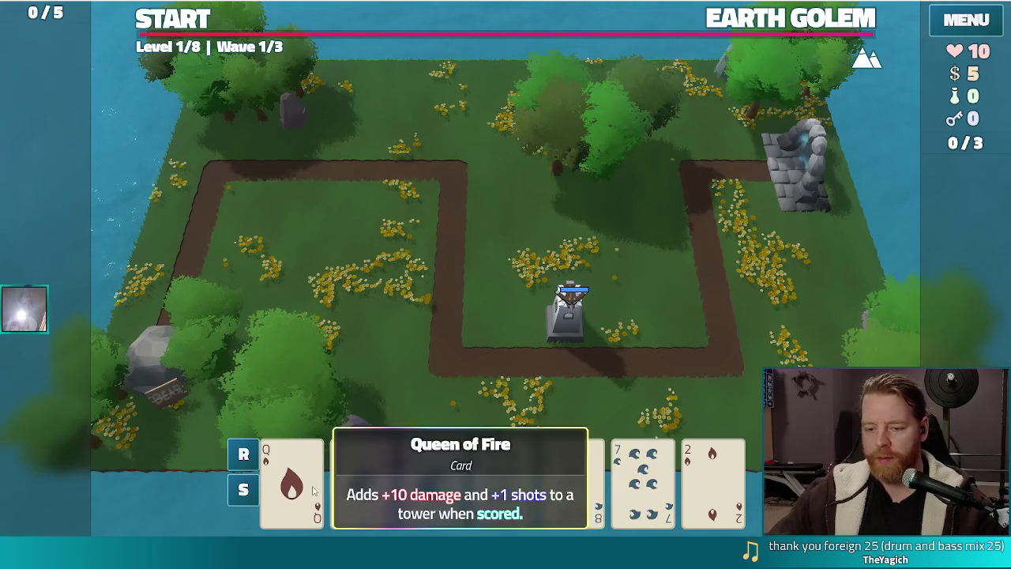
left_click(362, 482)
mouse_move(654, 157)
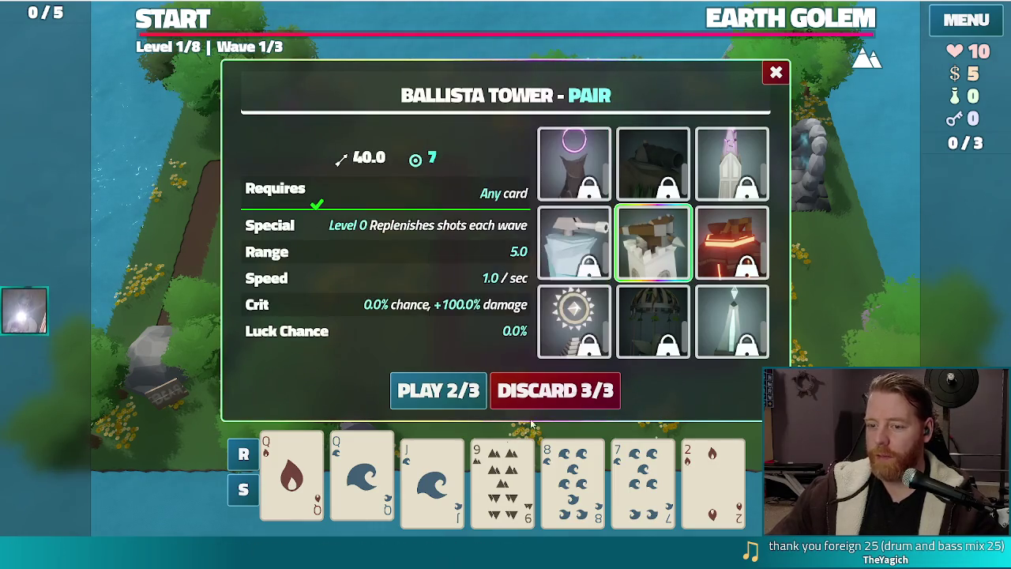
left_click(408, 399)
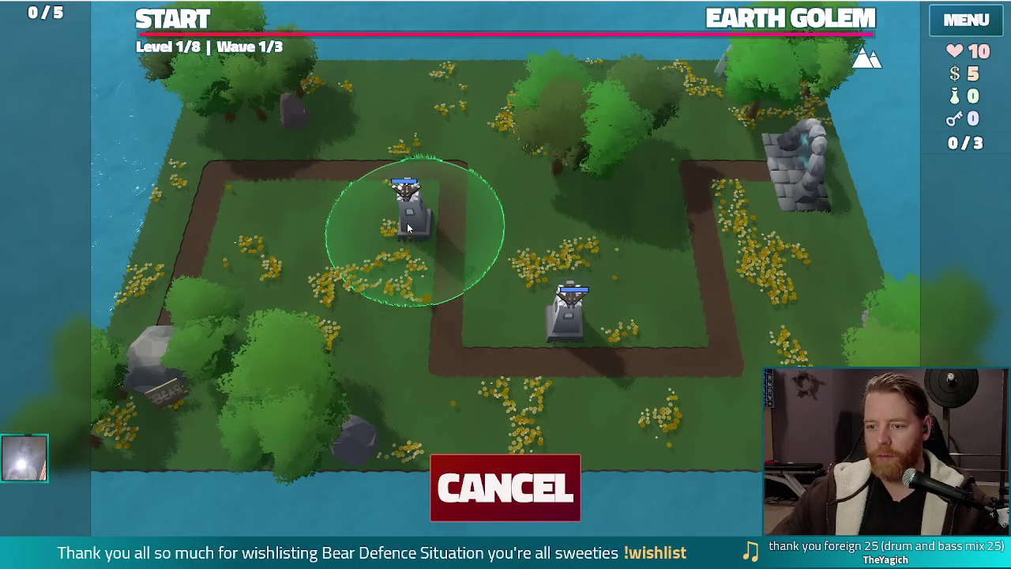
left_click(407, 223)
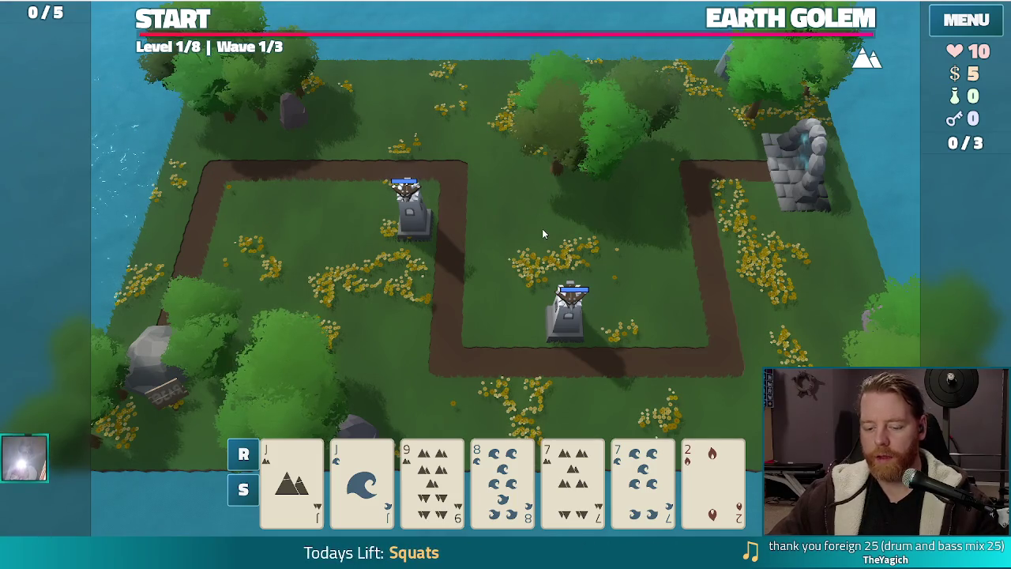
key("grave")
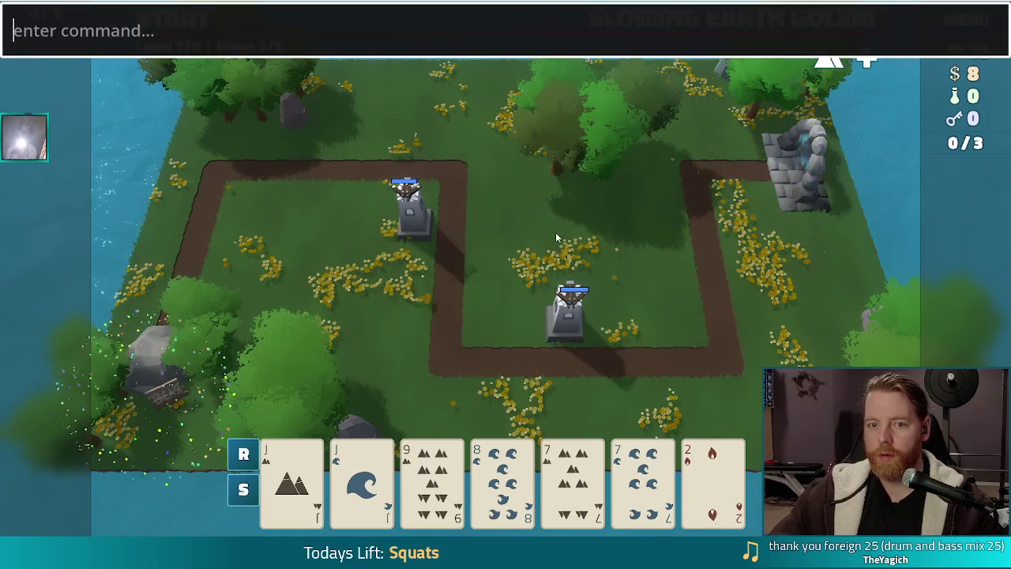
- Give the golems curse_temperance with set_ability in the console, then start wave 2
type("set_ability curse_temperance")
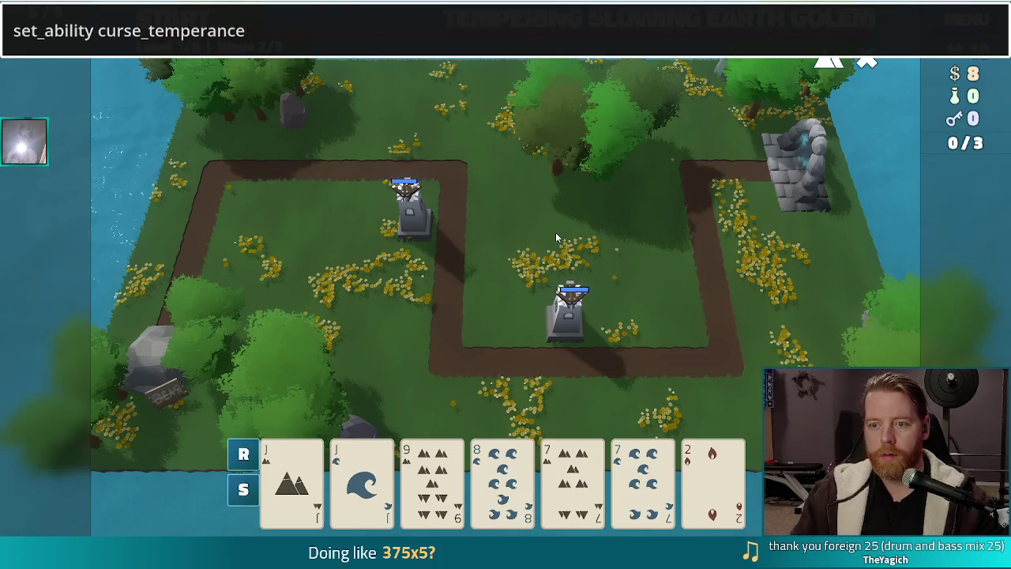
key("Return")
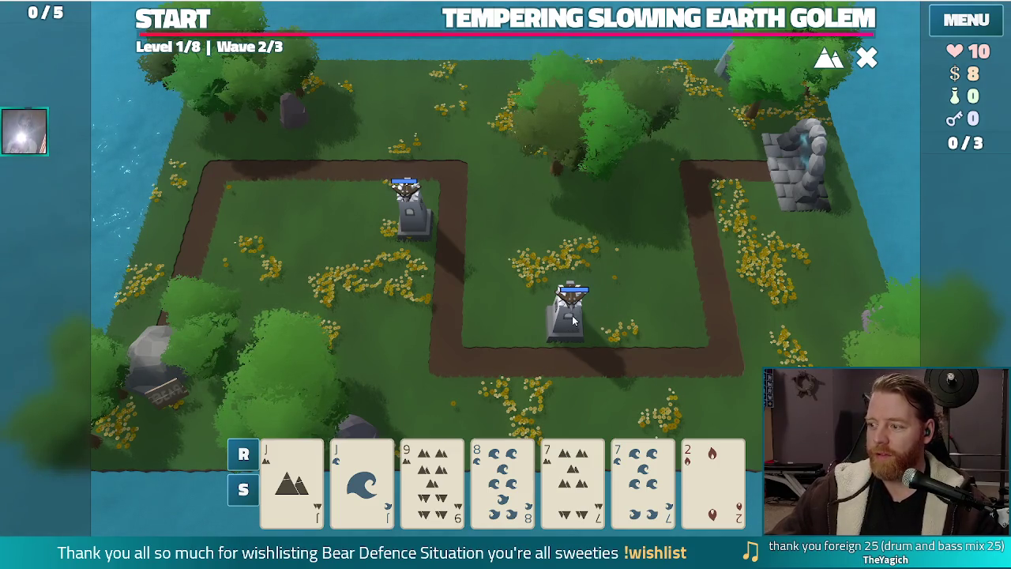
left_click(187, 28)
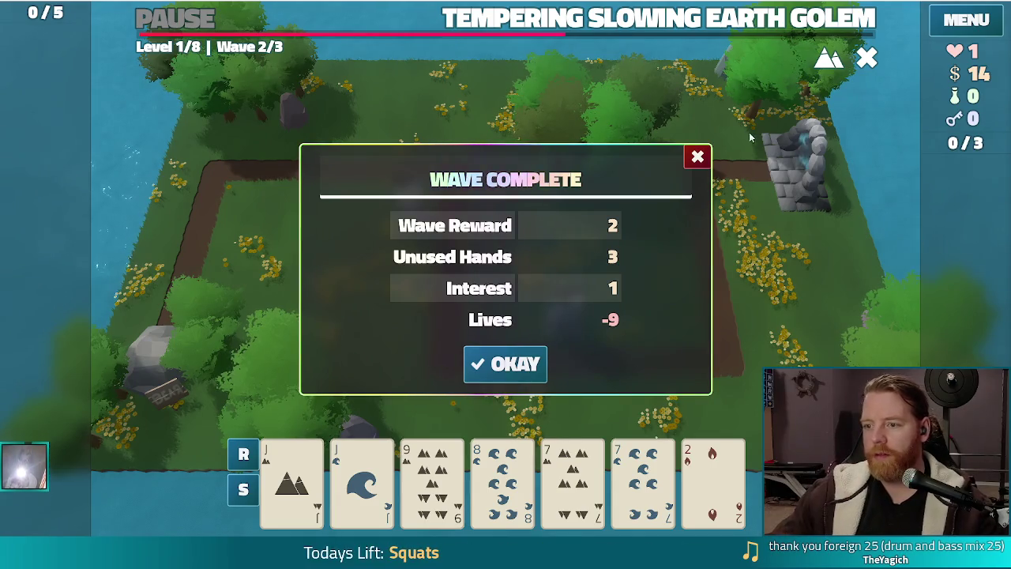
- Dismiss the Wave Complete summary to collect the wave 2 rewards
left_click(698, 156)
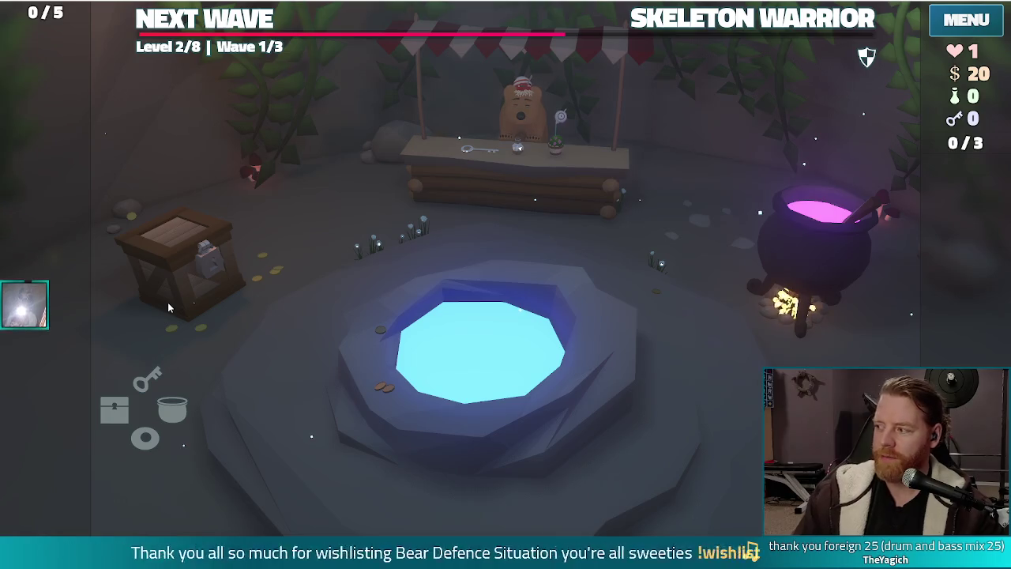
- Open the bear's shop at the stall in the Level 2 camp
left_click(517, 166)
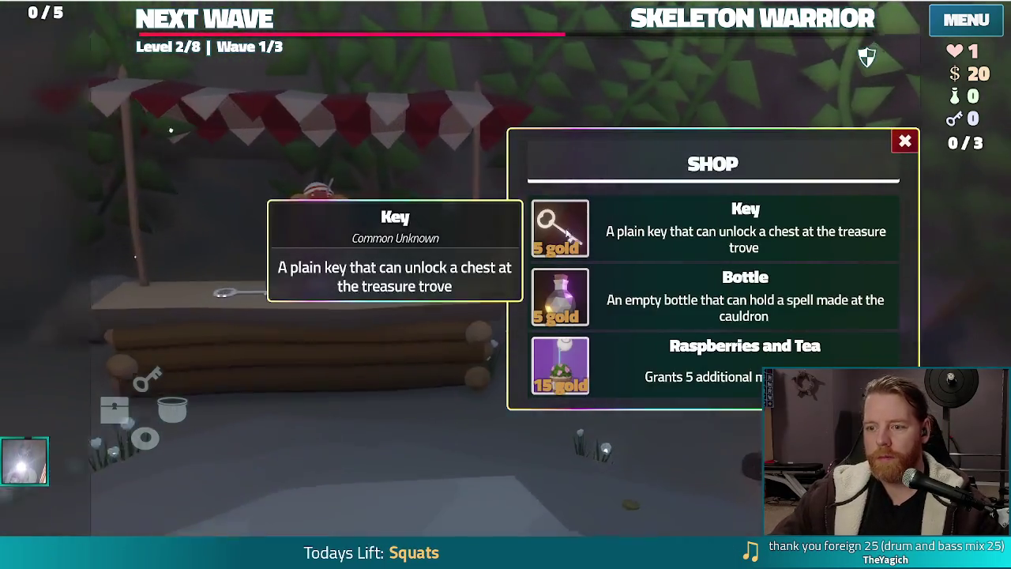
- Buy the Key for 5 gold, unlock the Supply Crate, and pick the Ballista Tower to upgrade
left_click(560, 228)
left_click(906, 141)
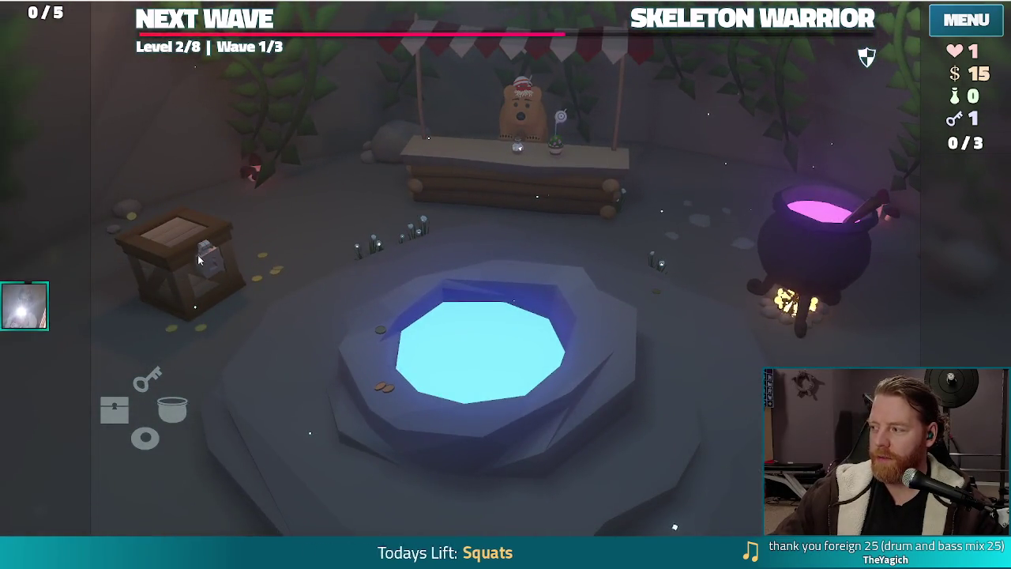
left_click(198, 267)
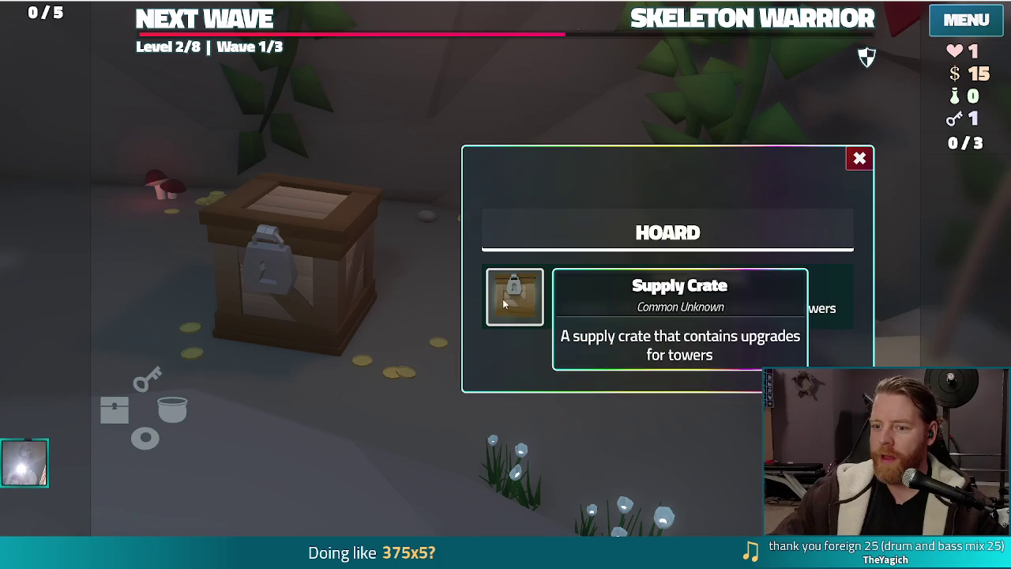
left_click(511, 296)
mouse_move(804, 318)
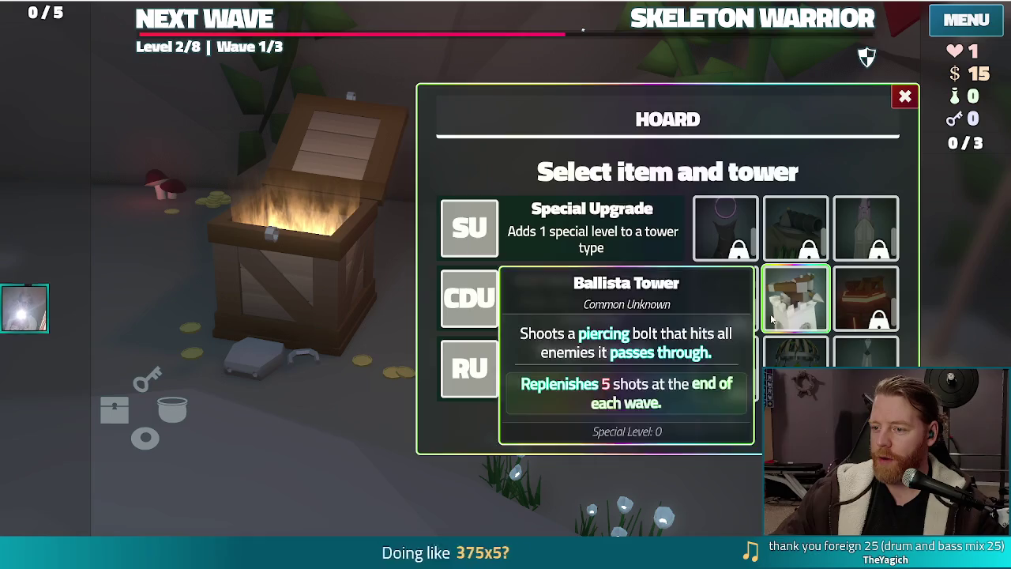
left_click(796, 304)
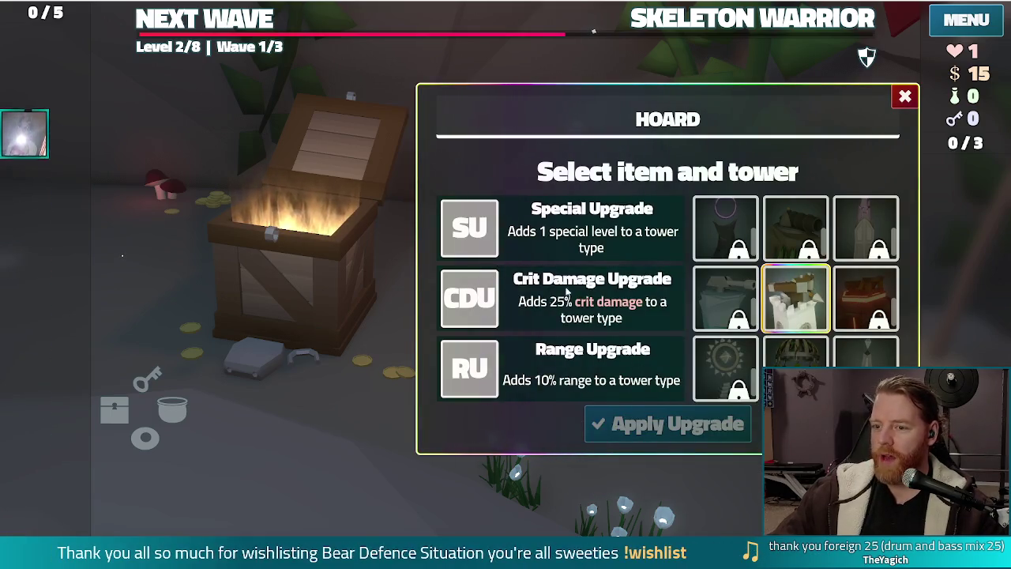
key("Escape")
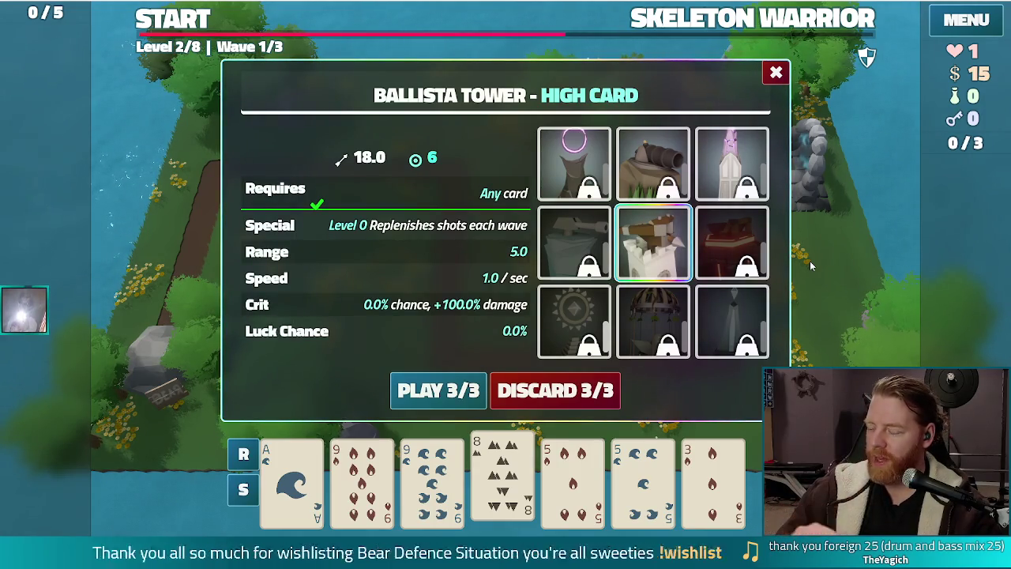
- Check the High Card Ballista Tower preview listing 6 shots replenished each wave
mouse_move(730, 328)
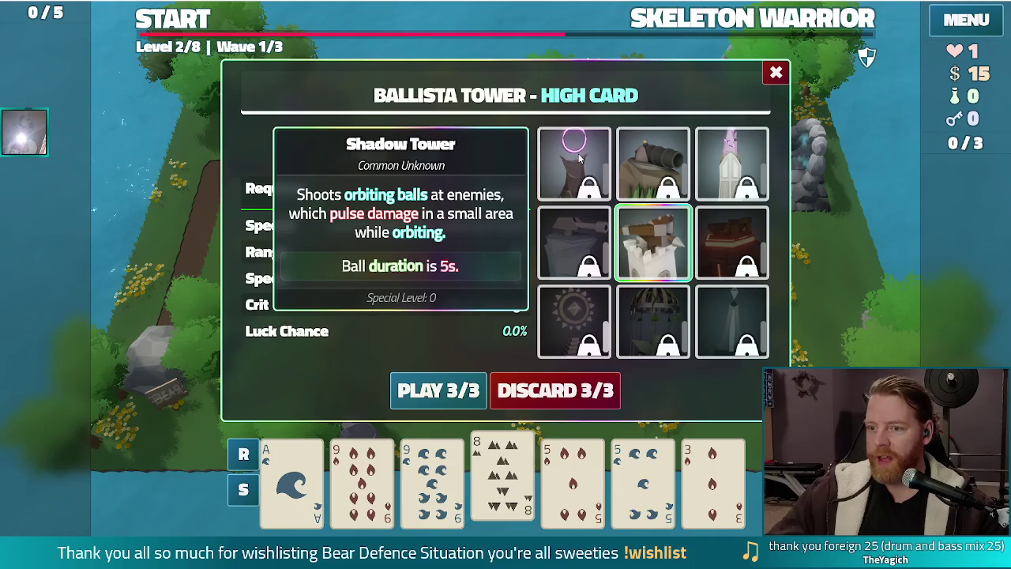
mouse_move(574, 332)
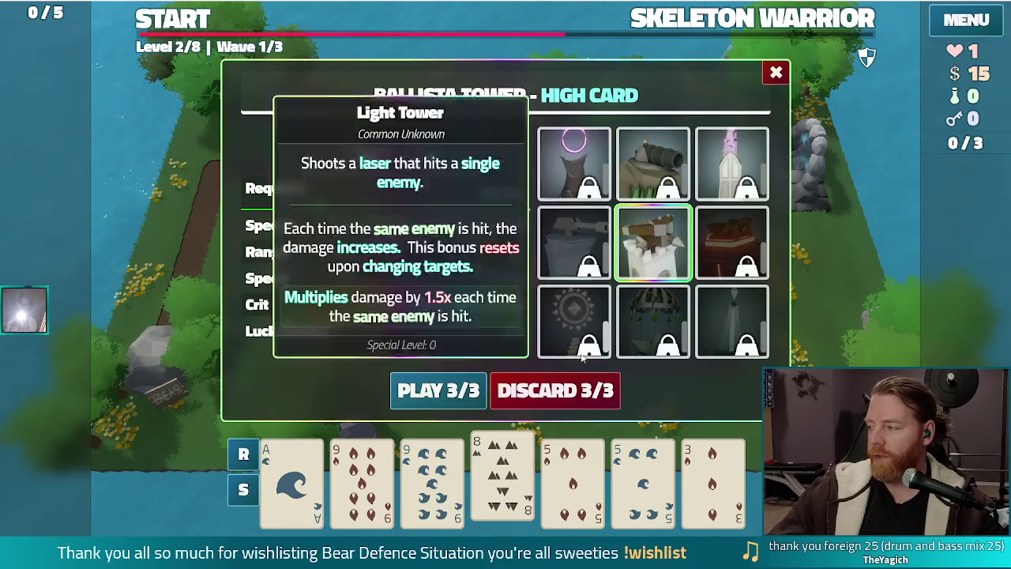
mouse_move(447, 484)
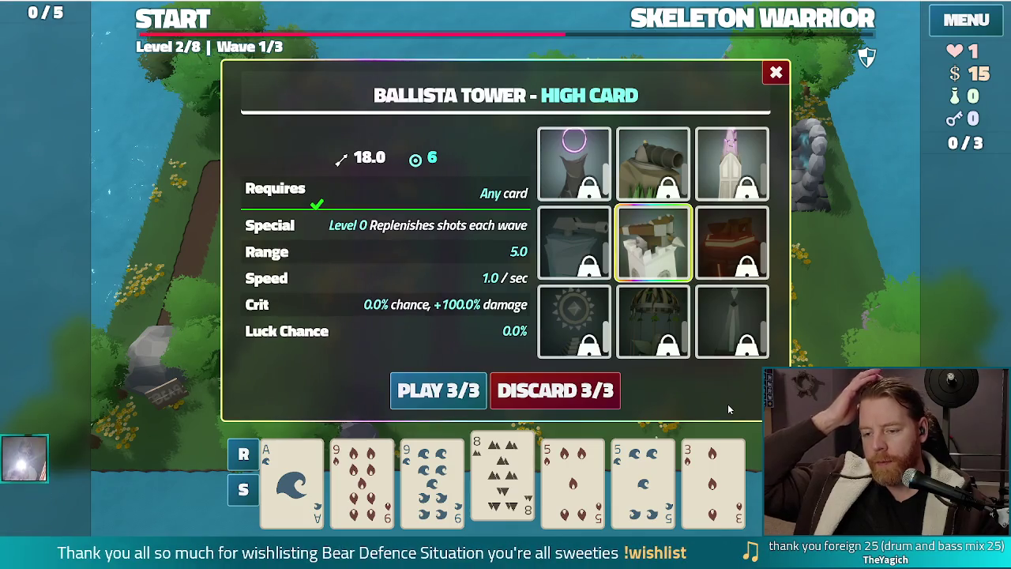
mouse_move(740, 169)
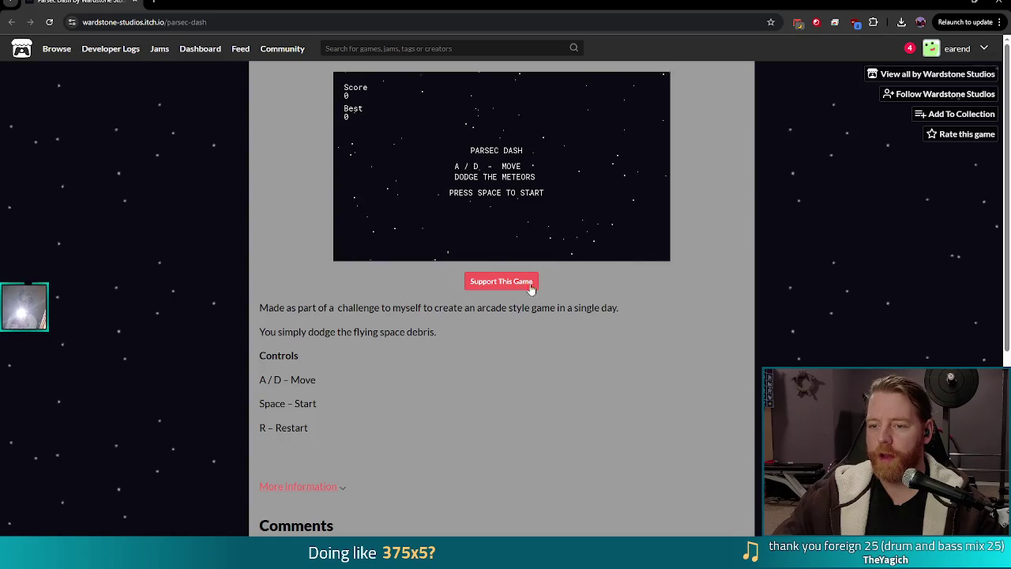
- Start a Parsec Dash run and steer left and right to dodge debris until Game Over at 2002
left_click(517, 196)
key("space")
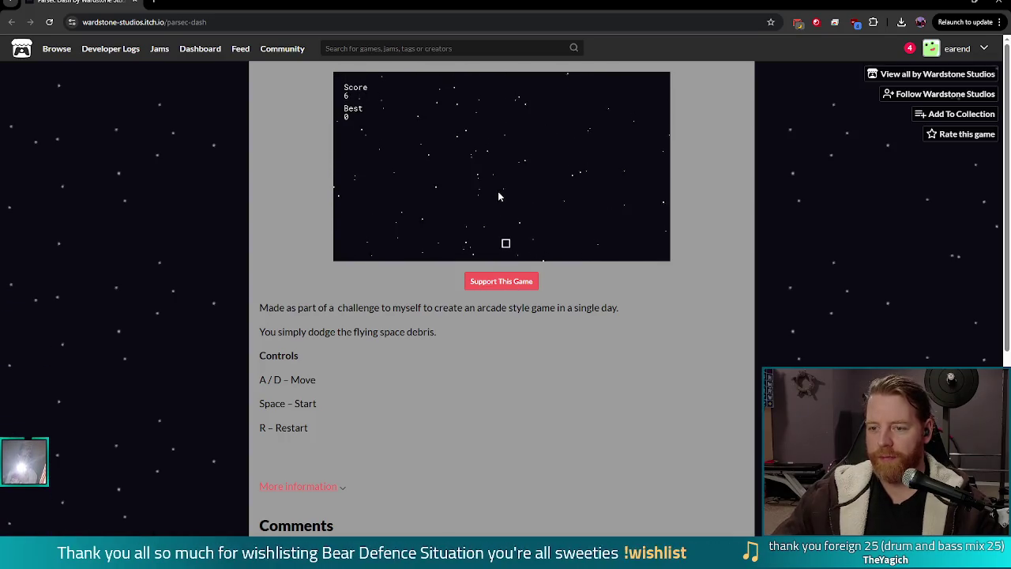
key("a")
key("d")
key("a")
key("d")
key("a")
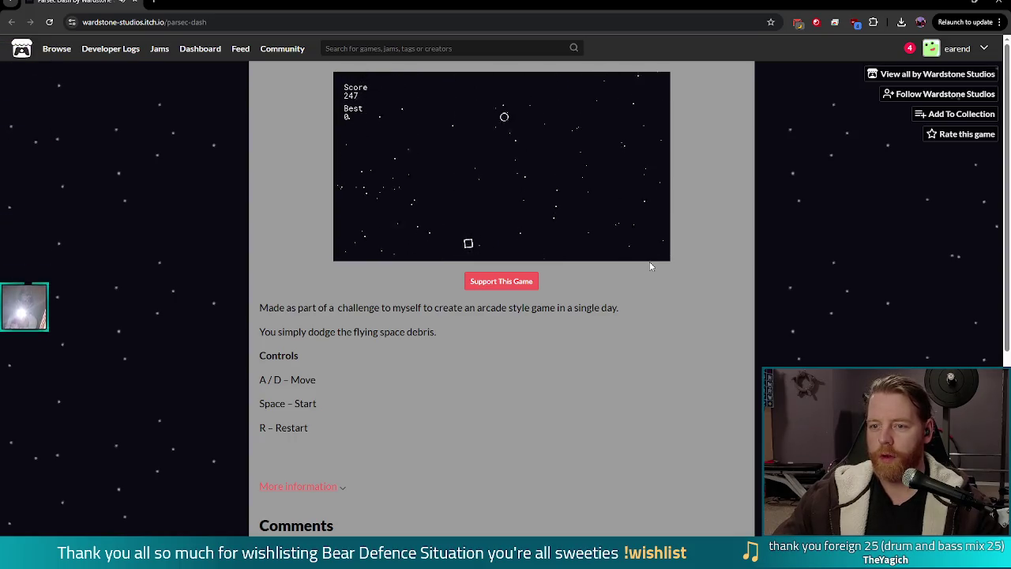
key("d")
key("a")
key("d")
key("d")
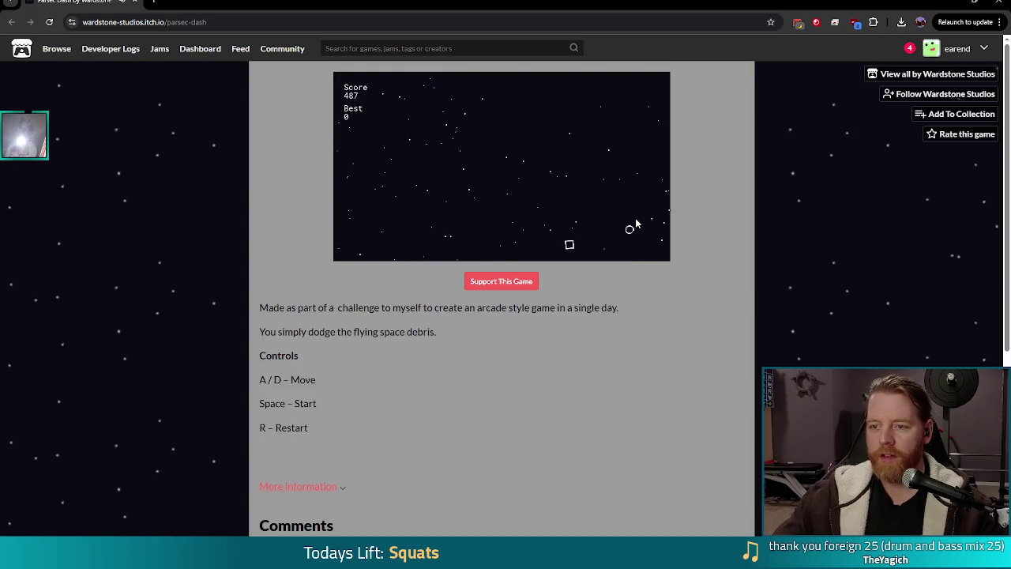
key("a")
key("a")
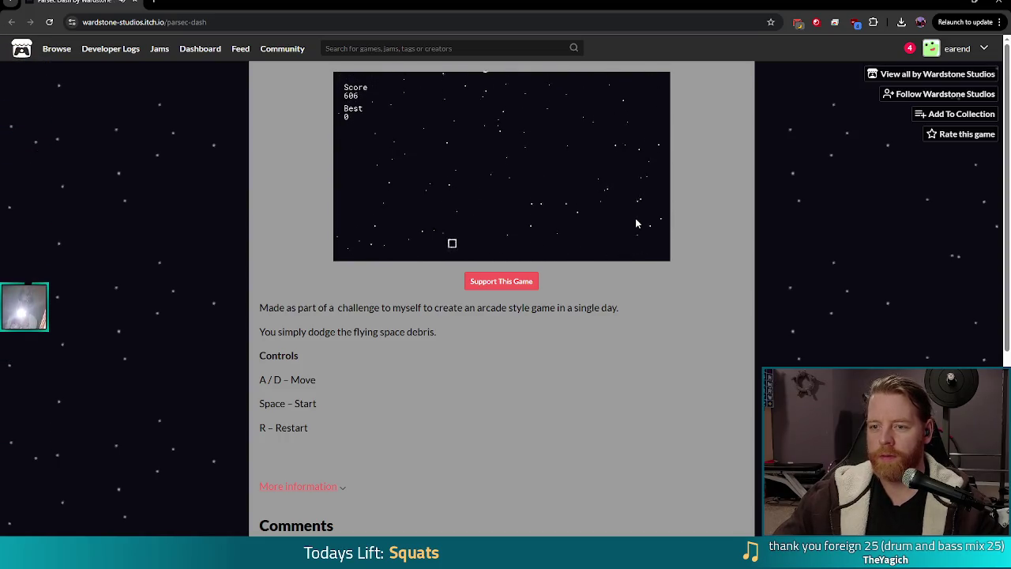
key("d")
key("a")
key("d")
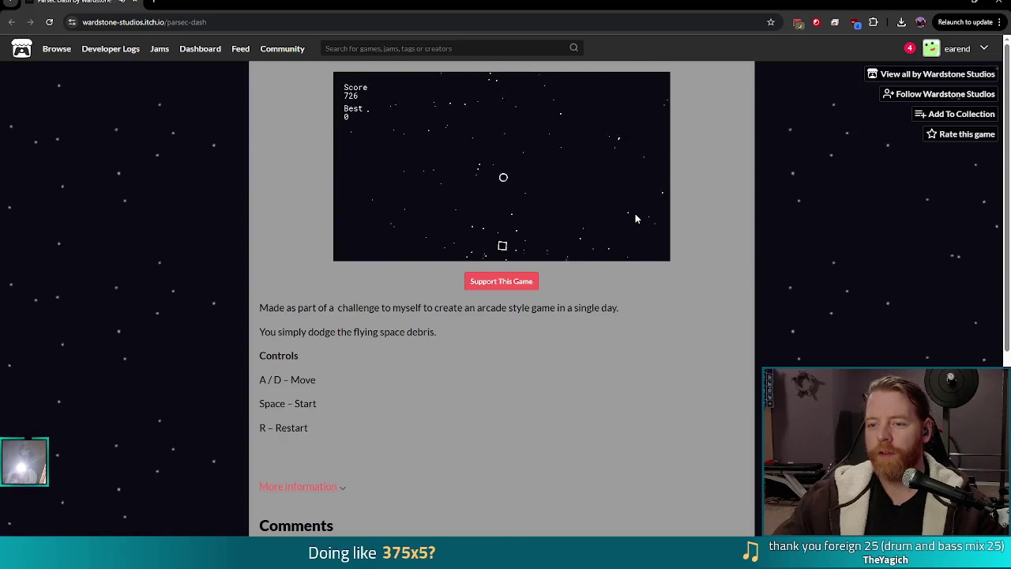
key("a")
key("d")
key("a")
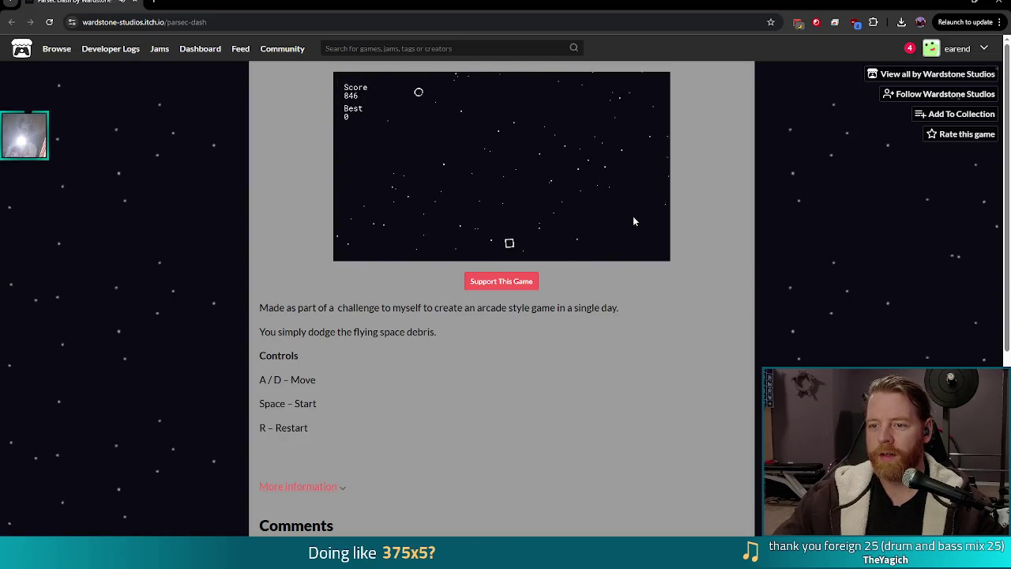
key("d")
key("a")
key("a")
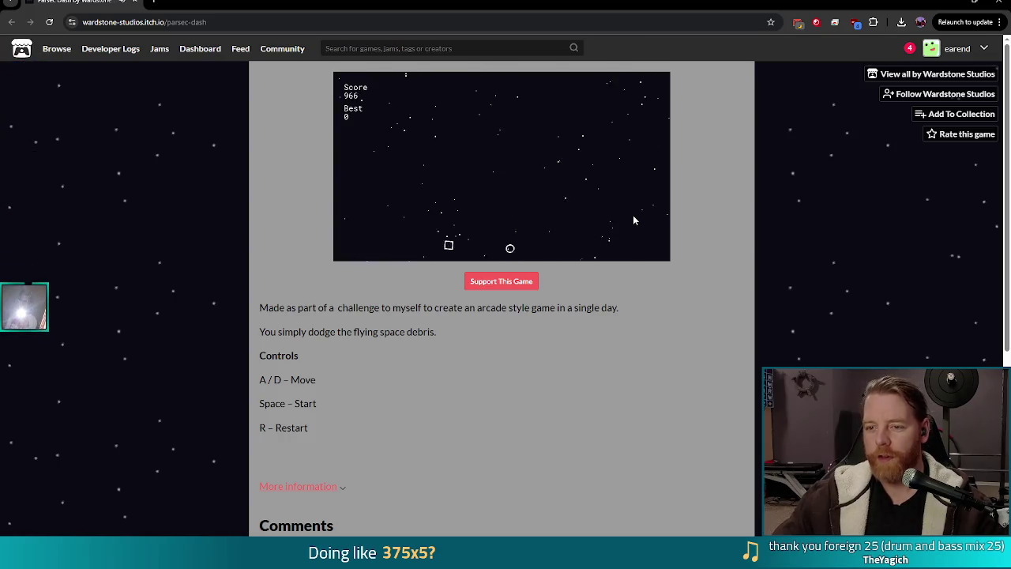
key("d")
key("d")
key("a")
key("d")
key("d")
key("a")
- Weave left and right with A and D past the meteors until Game Over at 2002
key("d")
key("a")
key("d")
key("a")
key("d")
key("a")
key("d")
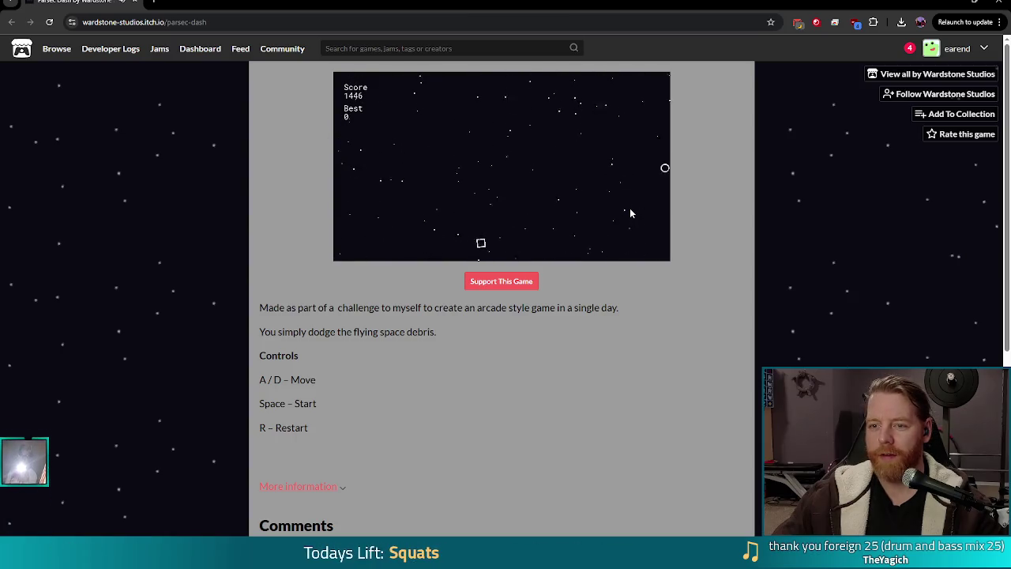
key("d")
key("a")
key("d")
key("a")
key("a")
key("d")
key("a")
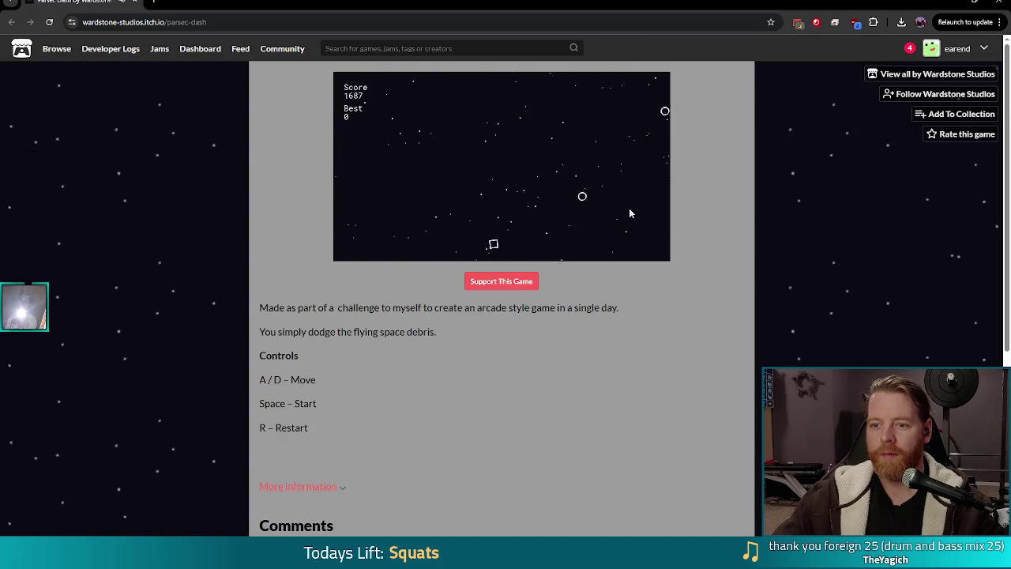
key("d")
key("a")
key("d")
key("a")
key("d")
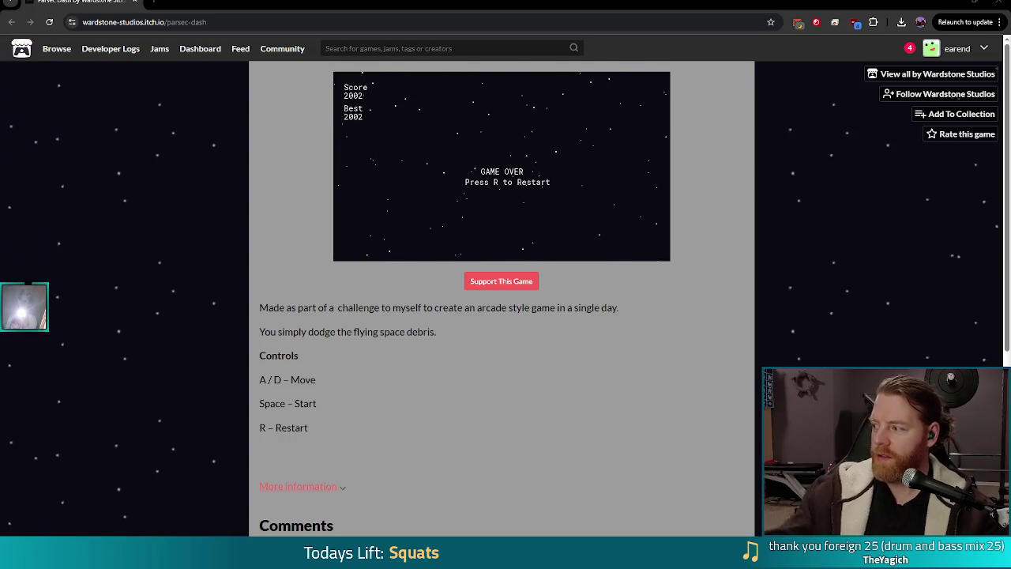
- Close the browser window, then Alt-Tab over to the Parsec Dash itch.io page
left_click(1001, 4)
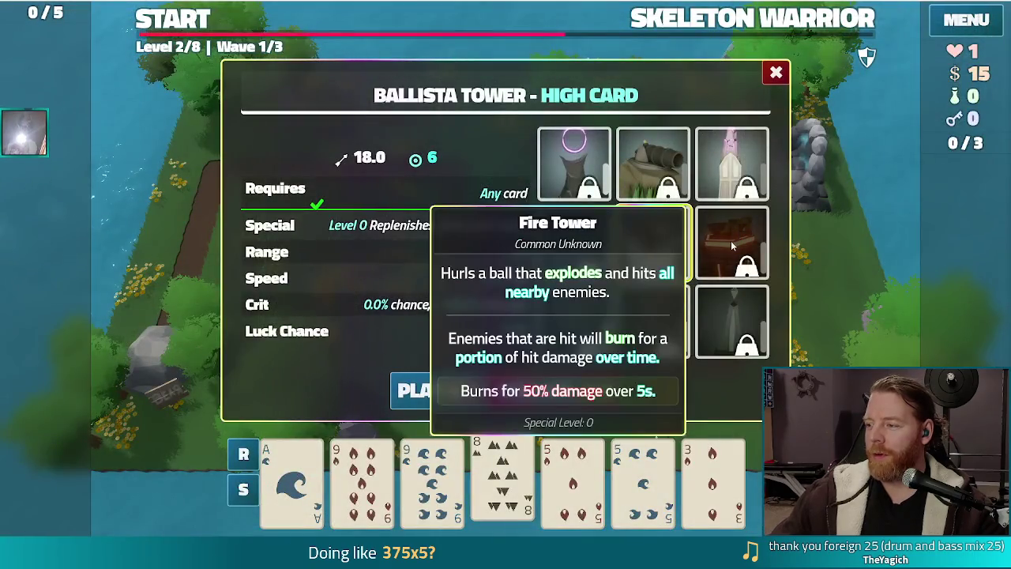
mouse_move(575, 336)
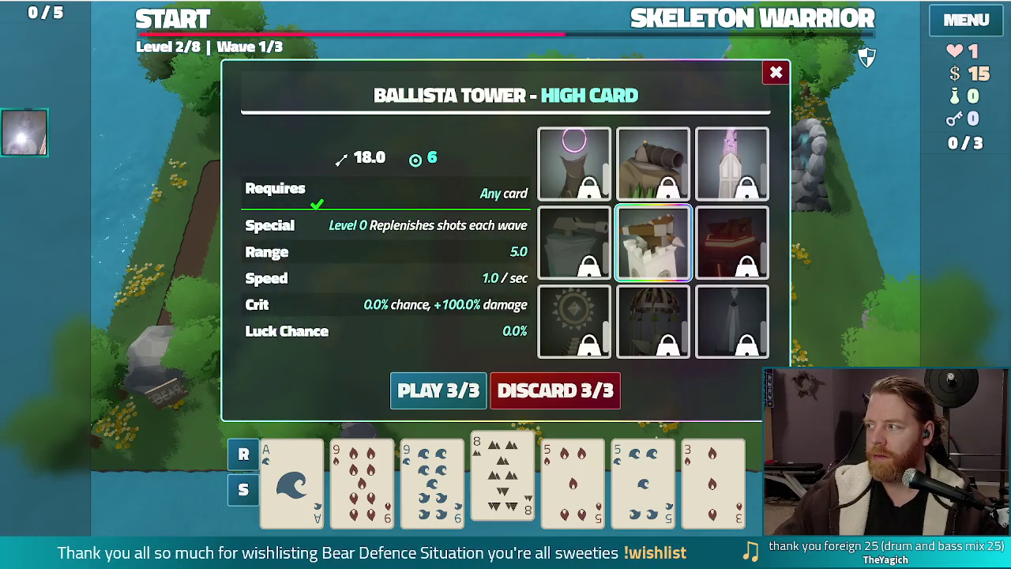
key("alt+Tab")
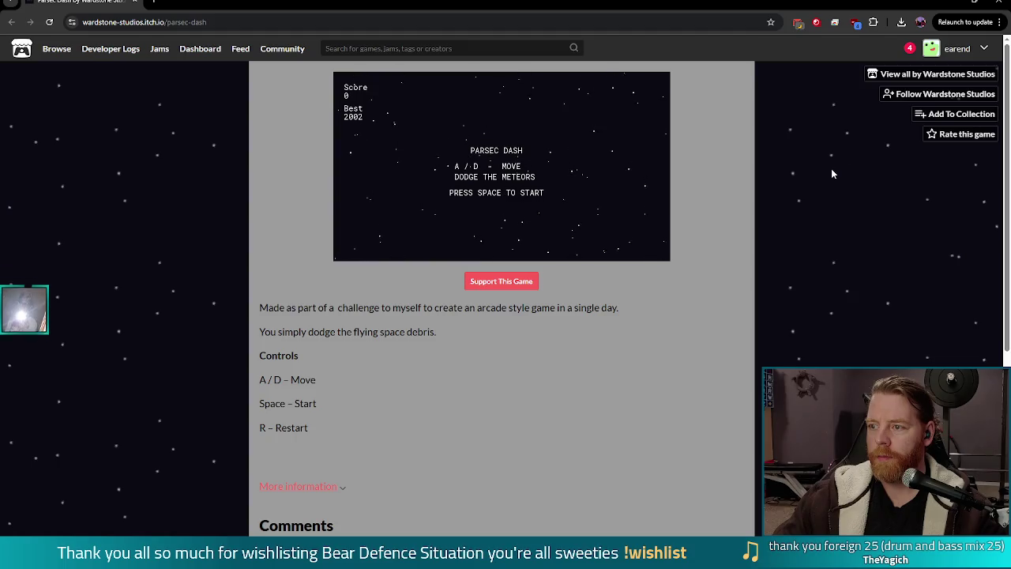
- Follow Wardstone Studios, start a new comment, and expand the existing review to read it fully
left_click(940, 94)
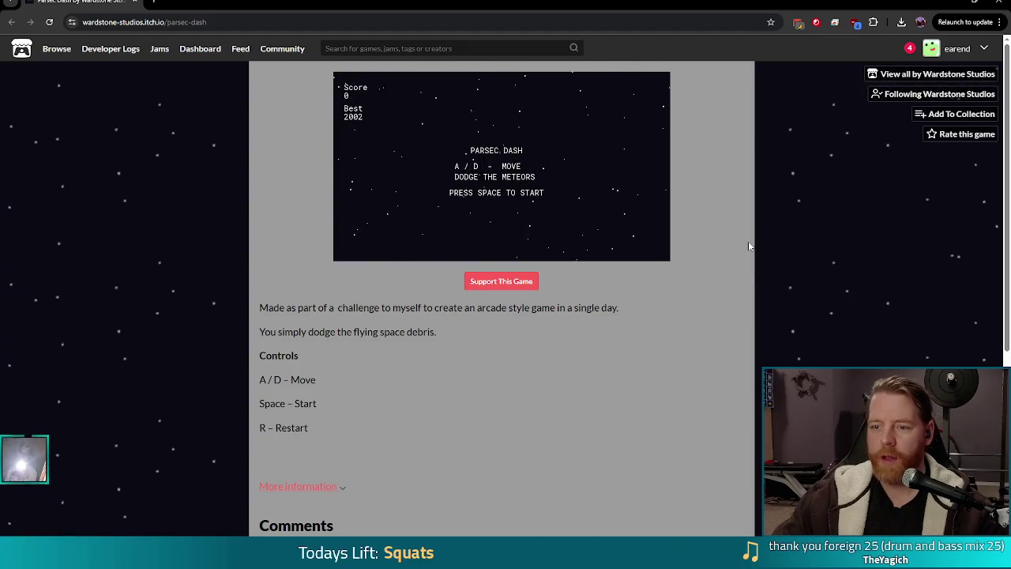
scroll(748, 241, "down", 4)
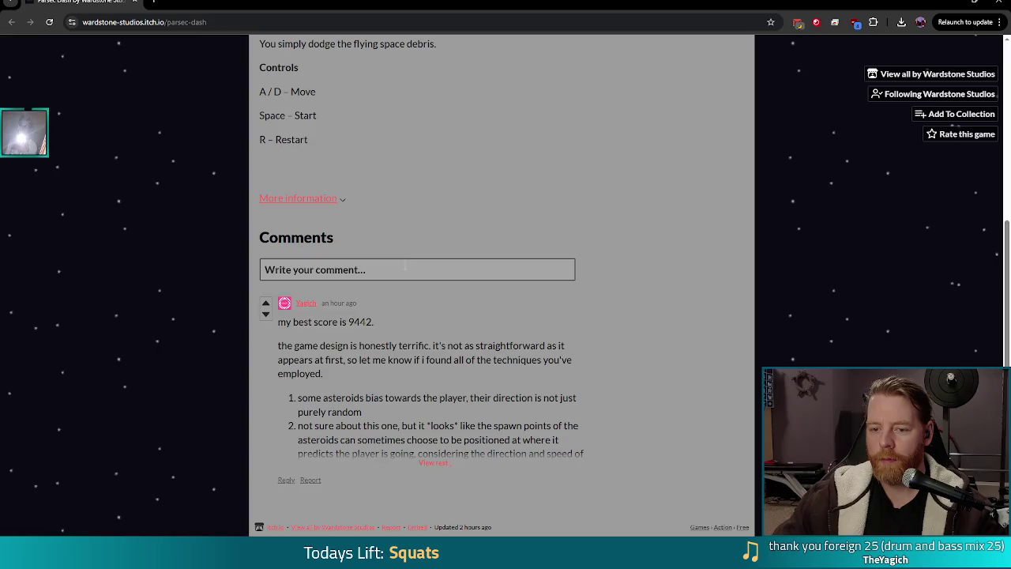
left_click(404, 269)
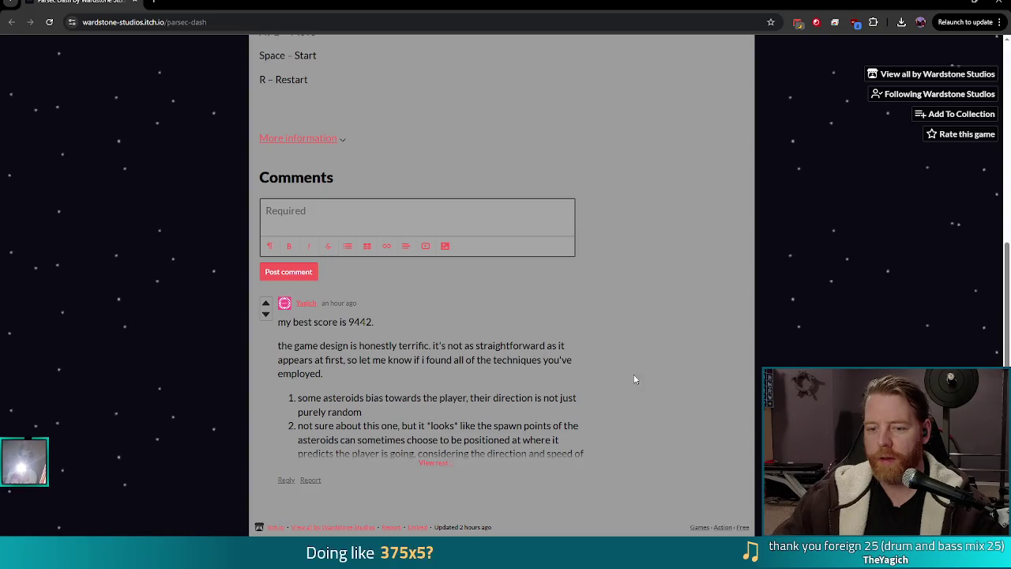
left_click(436, 464)
scroll(624, 341, "down", 2)
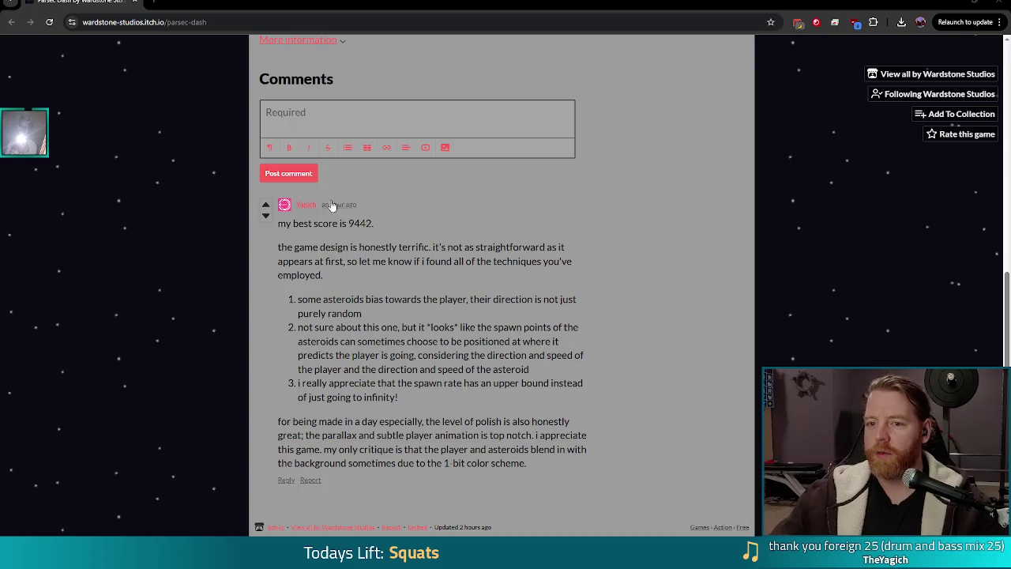
left_click(352, 113)
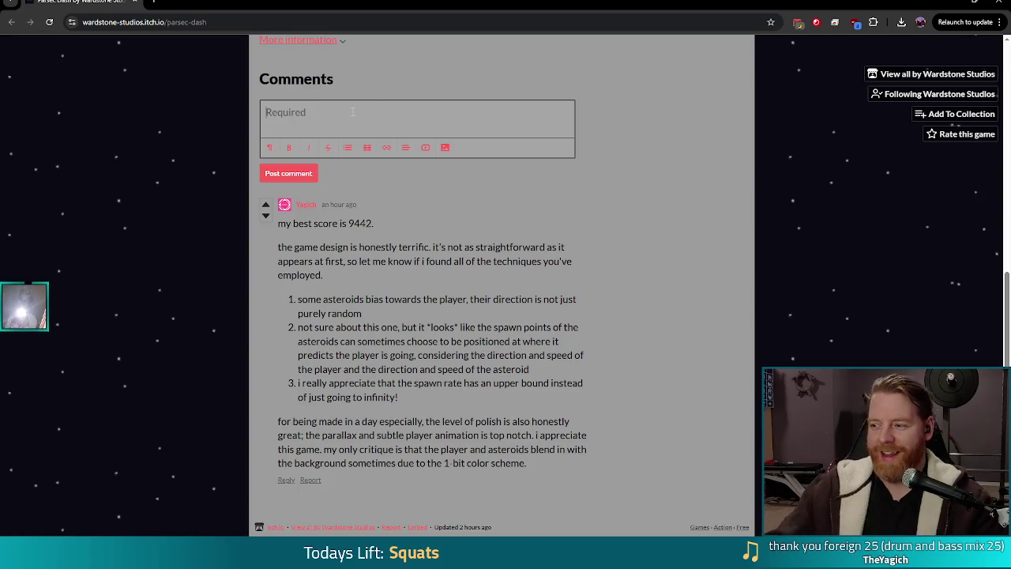
- Post the comment 'This actually feels like you're zooming, weeeeeeeeeeee' and switch back to the game
type("I")
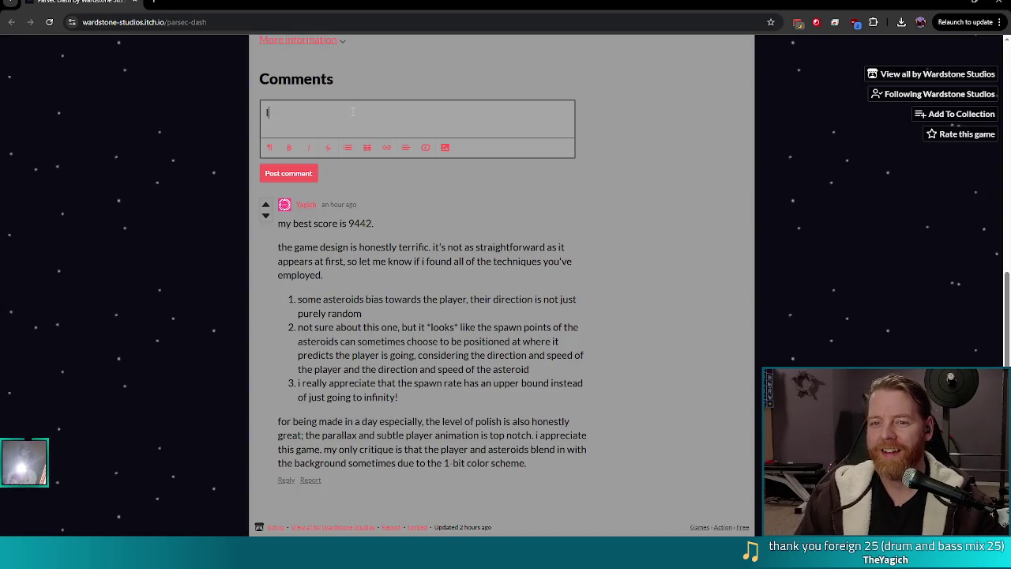
key("BackSpace")
type("This actually feels like you're so")
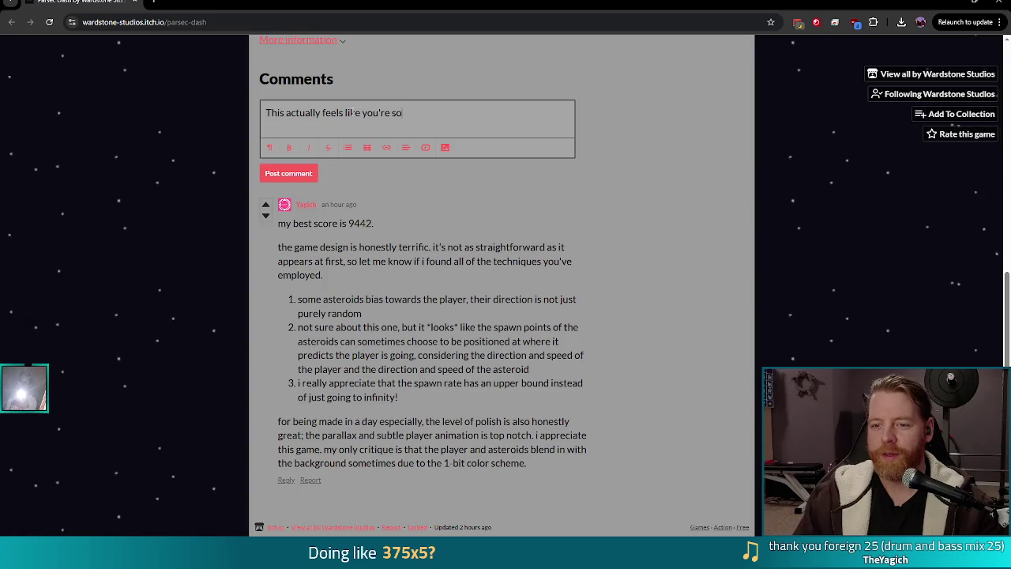
key("BackSpace")
type("zooming, we")
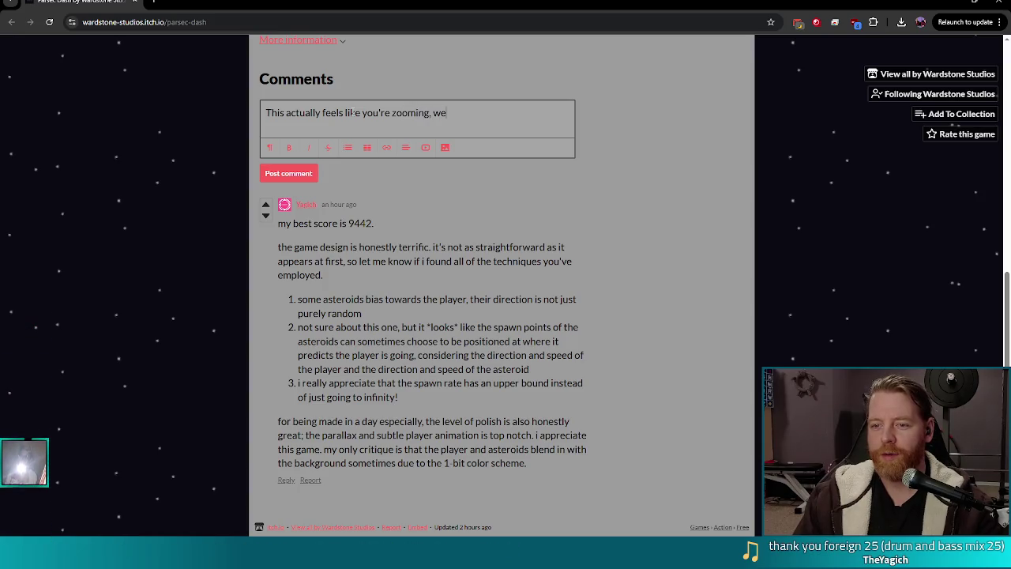
type("eeeeeeeeeee.")
key("BackSpace")
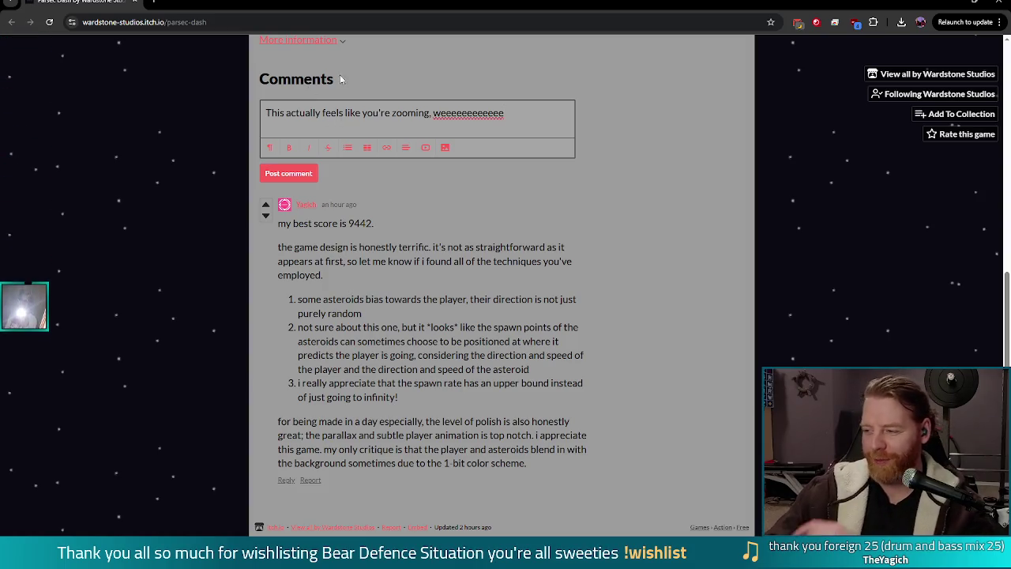
left_click(277, 173)
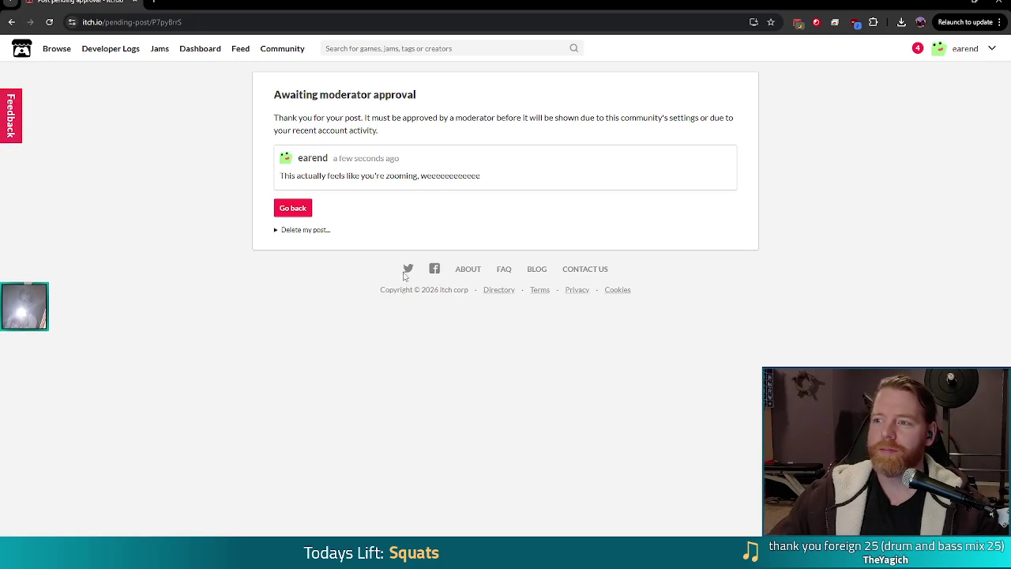
key("alt+Tab")
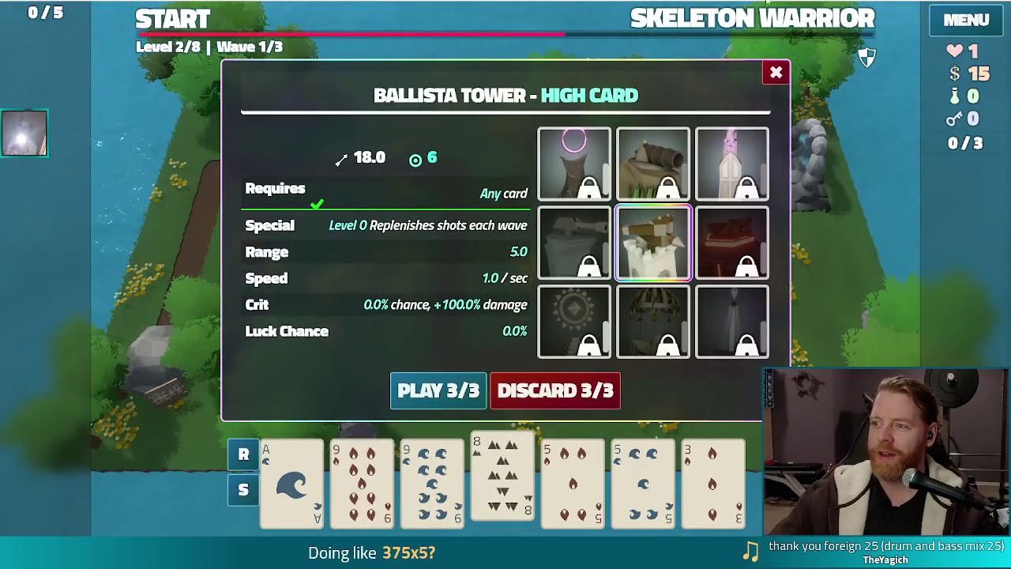
- Alt-Tab from Bear Defence Situation back to the Godot script editor
key("alt+Tab")
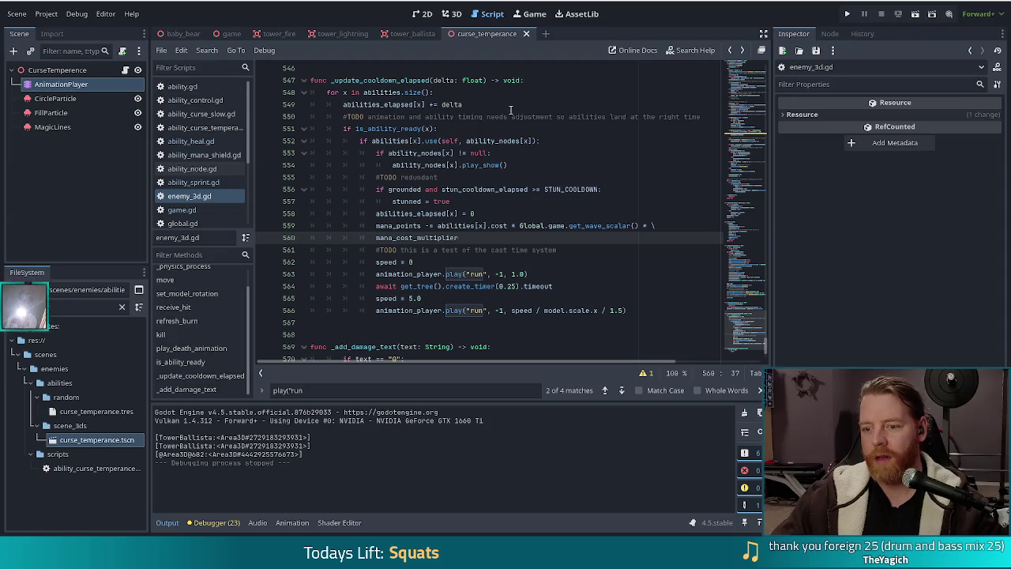
mouse_move(422, 192)
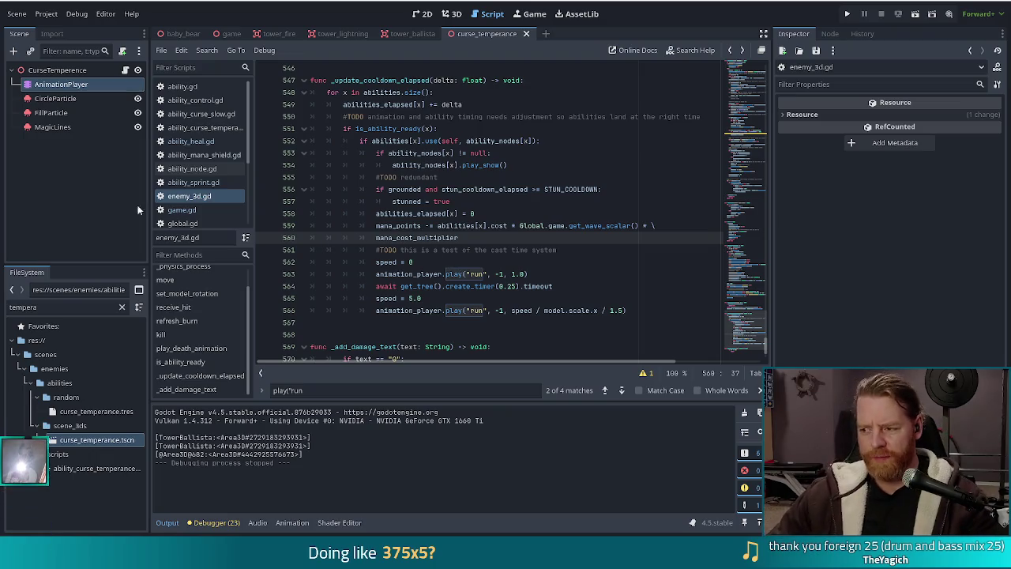
- Filter the file system for 'ice_shot' and open tower_ice_shot.tscn's attached script
left_click(16, 306)
key("ctrl+a")
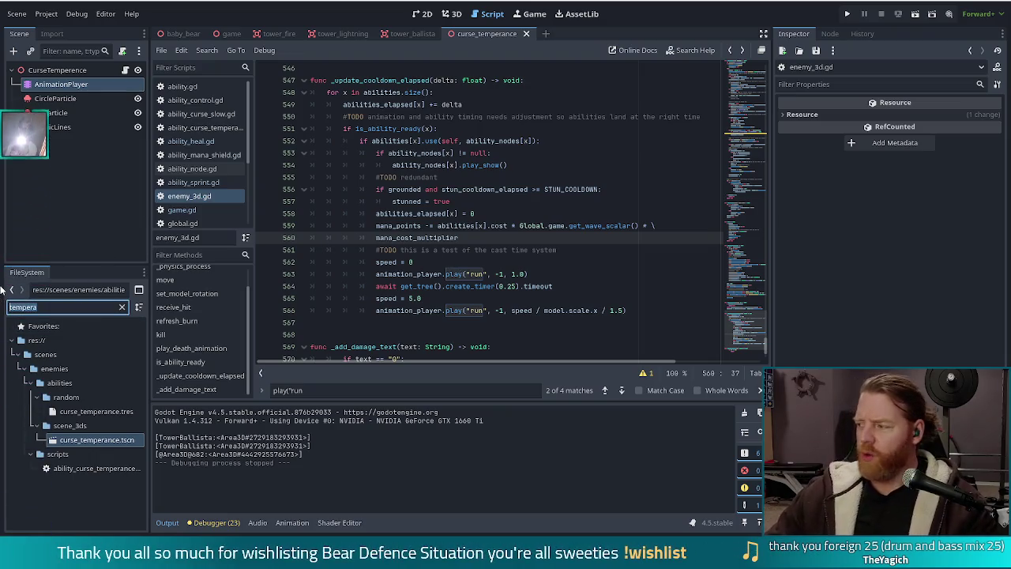
type("ice_shot")
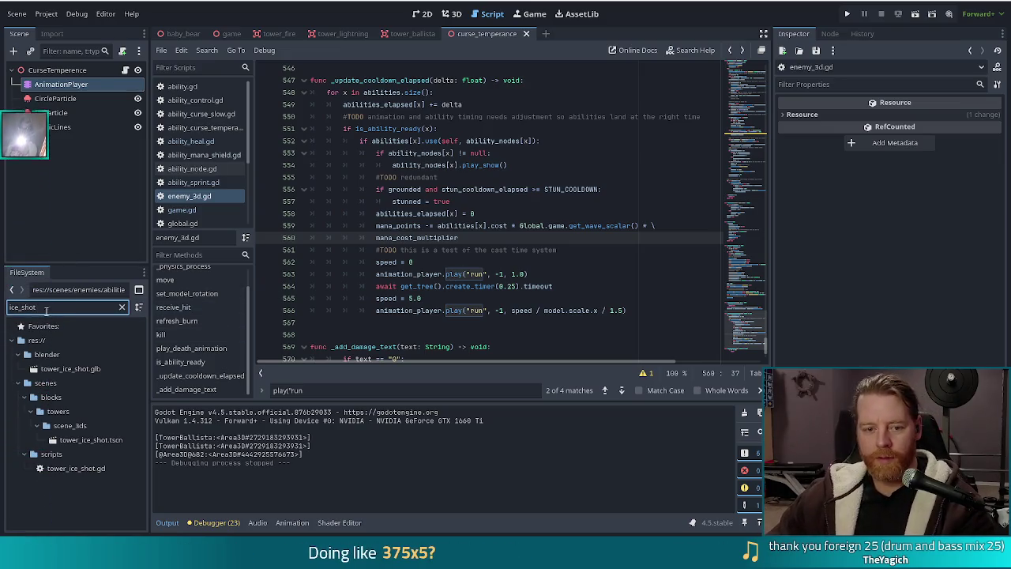
double_click(87, 440)
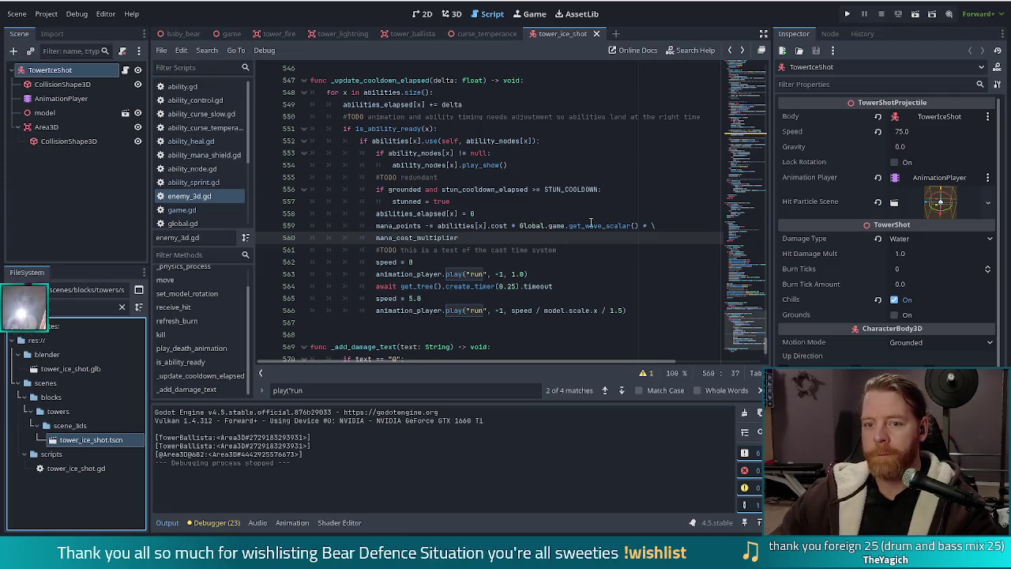
left_click(125, 70)
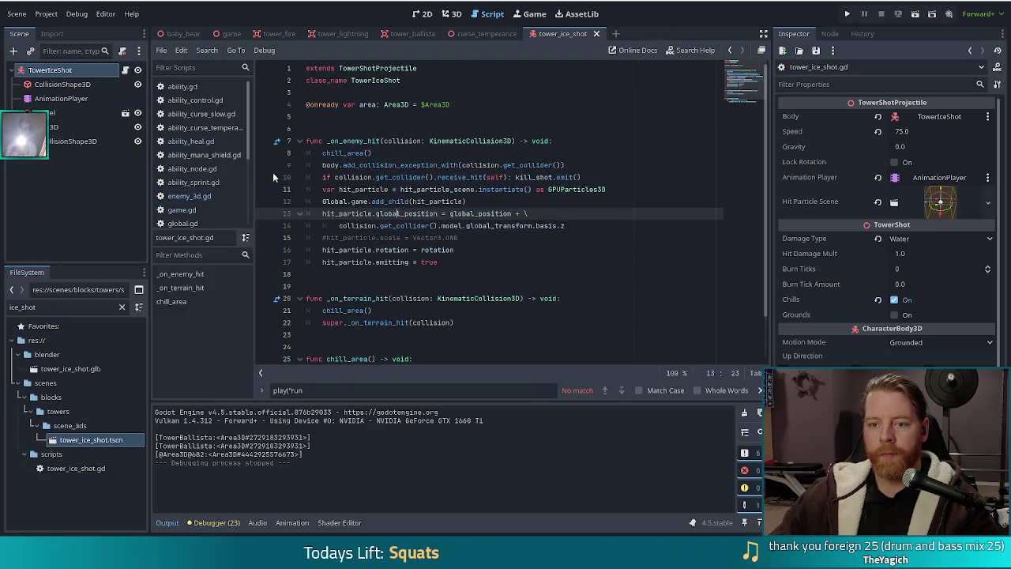
- Review the chill_area() call, the overlapping-bodies loop and the b.chilled formula
left_click(346, 153)
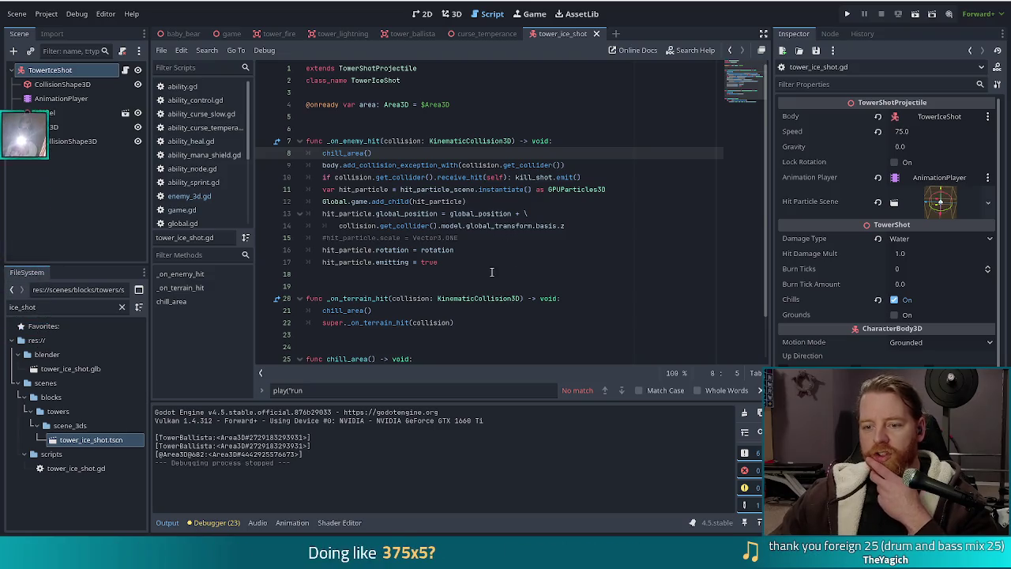
scroll(486, 271, "down", 2)
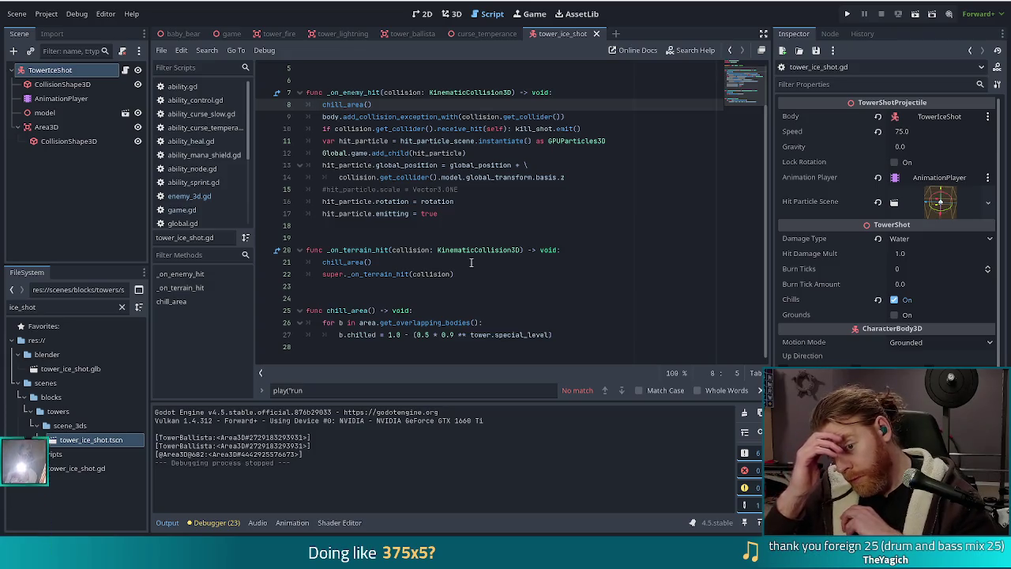
left_click(447, 322)
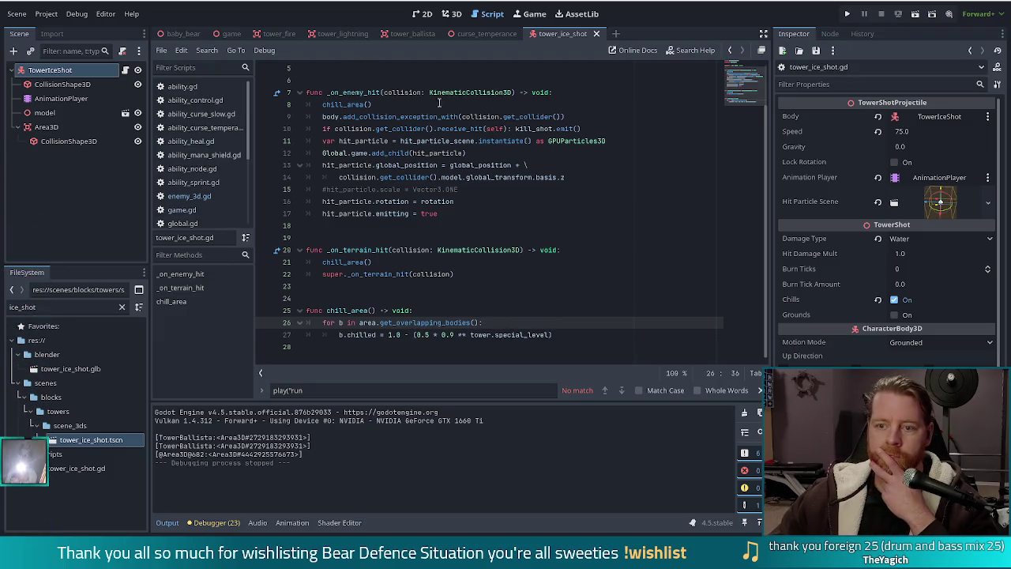
left_click(402, 116)
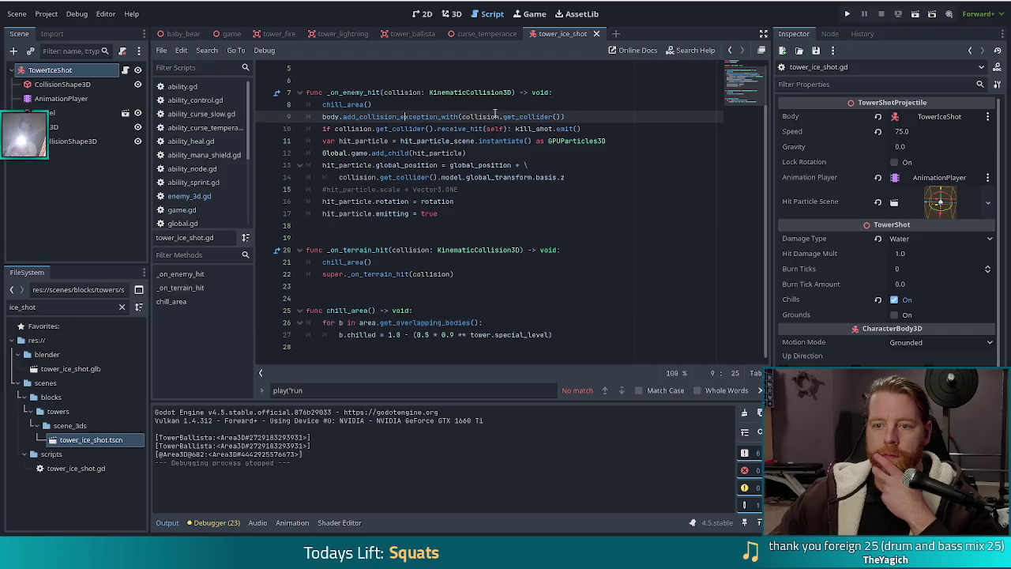
scroll(545, 126, "up", 1)
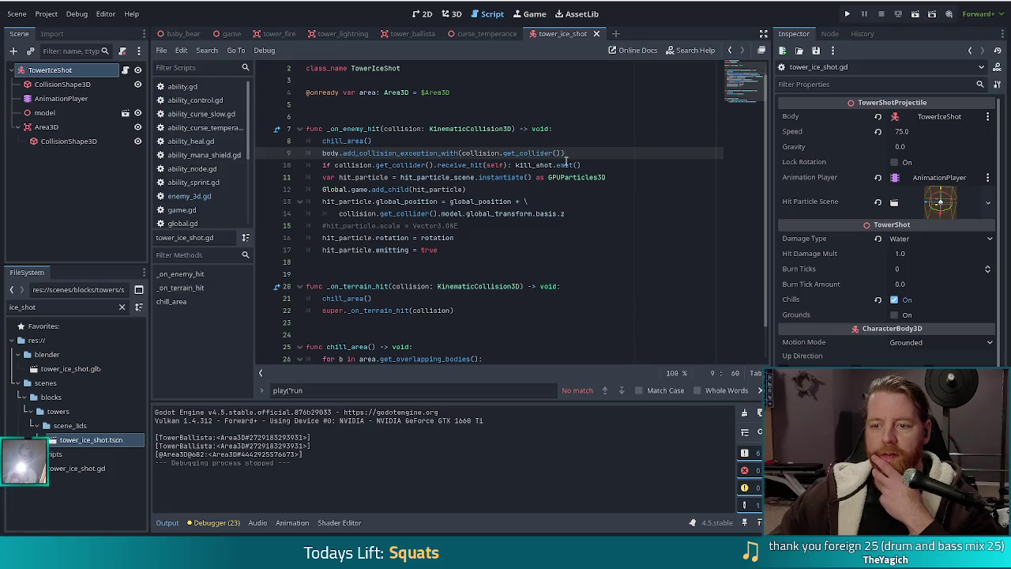
scroll(569, 161, "down", 1)
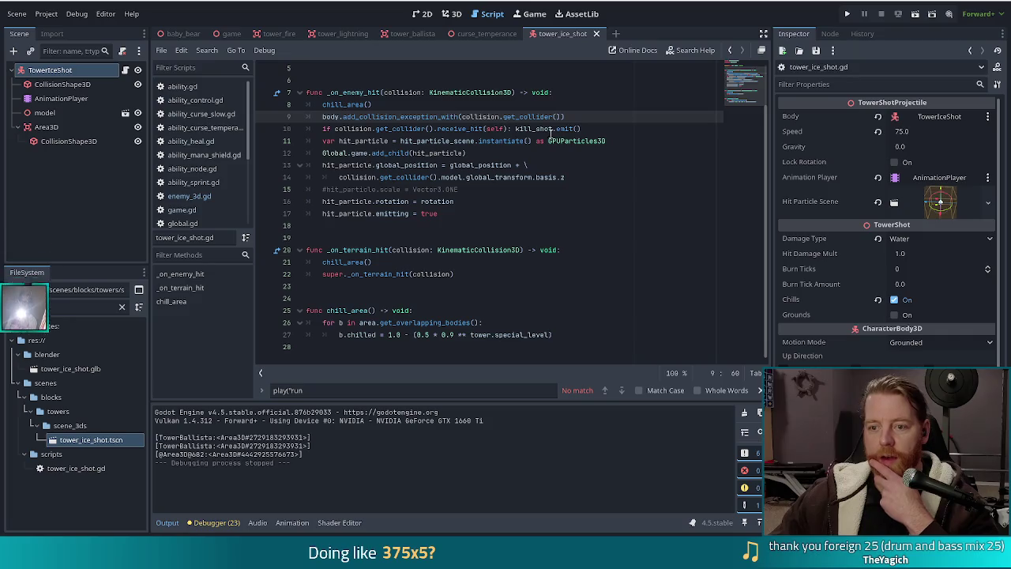
left_click_drag(397, 335, 563, 335)
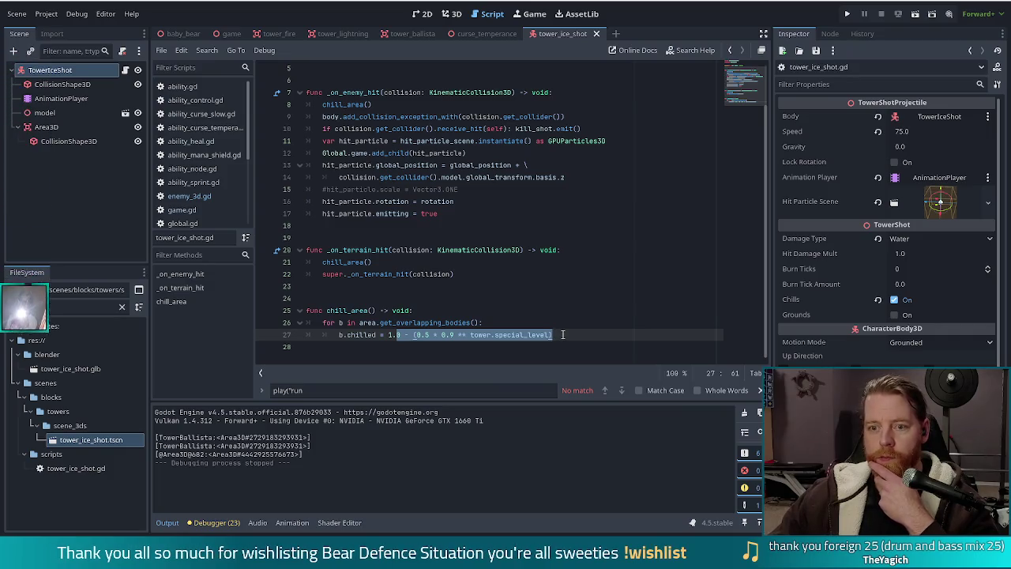
- Comment out the chill_area() calls in _on_terrain_hit and _on_enemy_hit with Ctrl+K
left_click(322, 262)
key("ctrl+k")
left_click(322, 104)
key("ctrl+k")
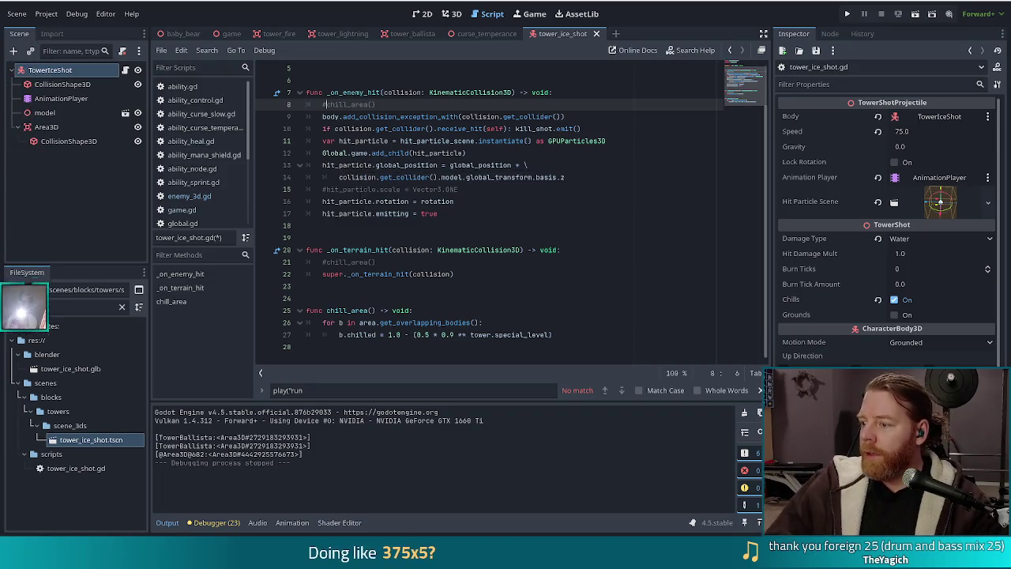
- Copy the b.chilled = 1.0 - (0.5 * 0.9 ** tower.special_level) line below line 9
left_click(490, 239)
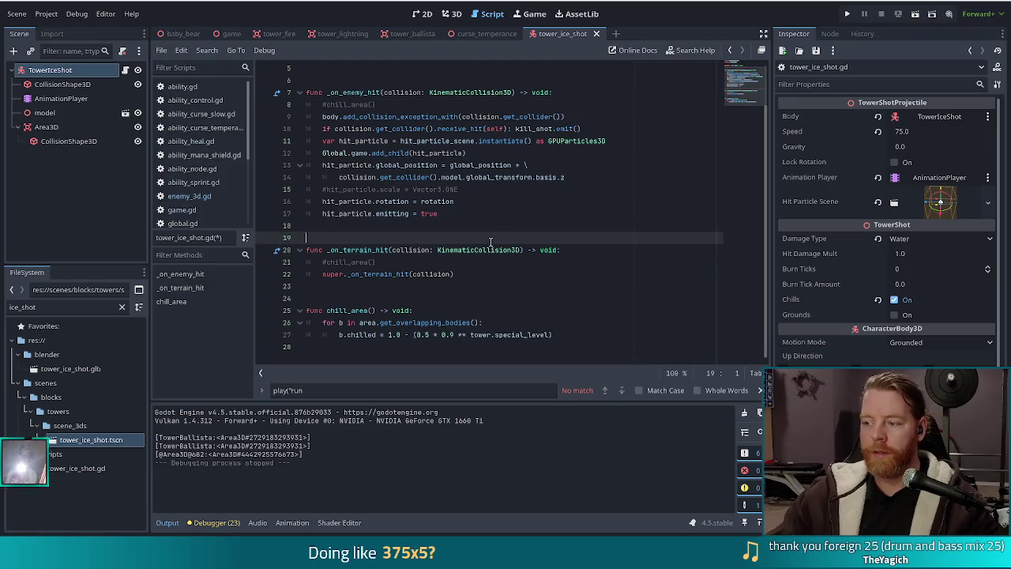
left_click(528, 213)
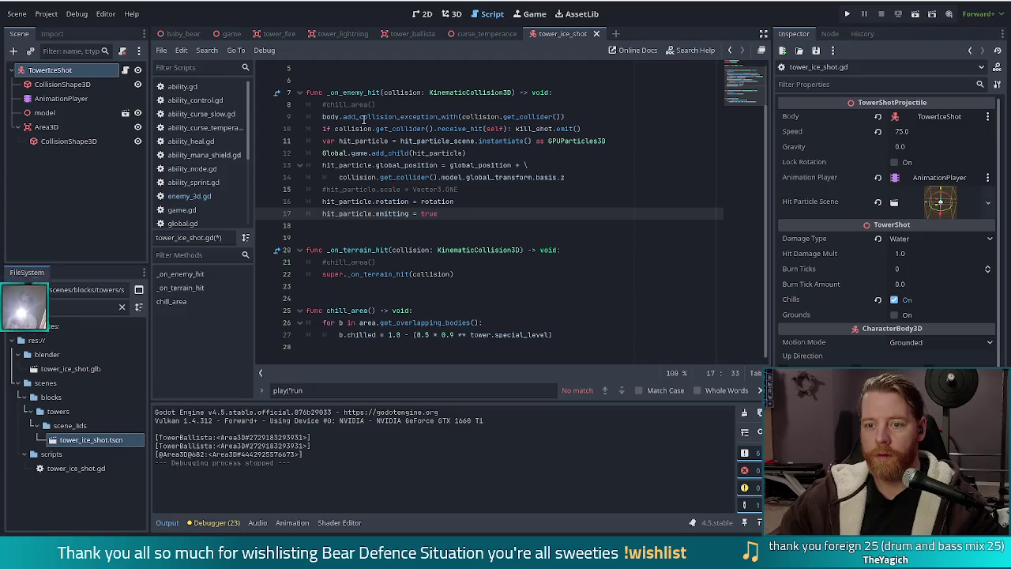
left_click(511, 117)
left_click(584, 116)
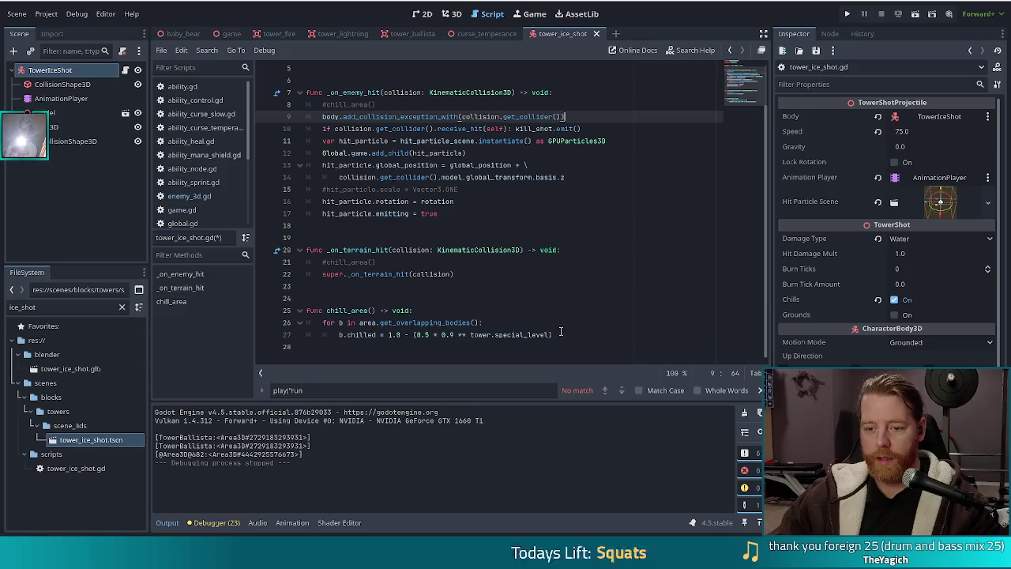
left_click_drag(556, 335, 562, 321)
key("ctrl+c")
left_click(574, 117)
key("ctrl+v")
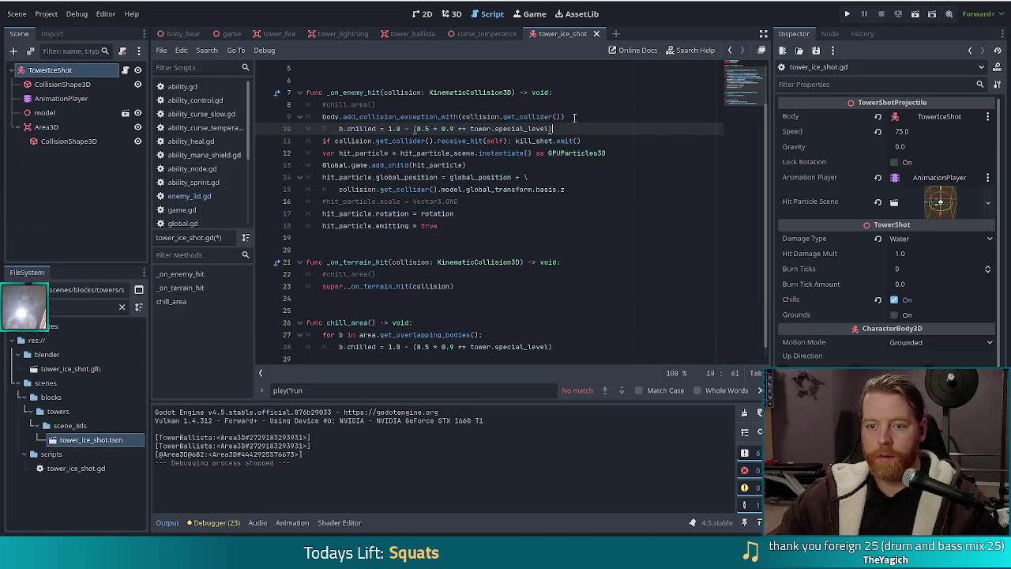
- Unindent the pasted line and replace its leading 'b' with 'collision'
key("Home")
key("BackSpace")
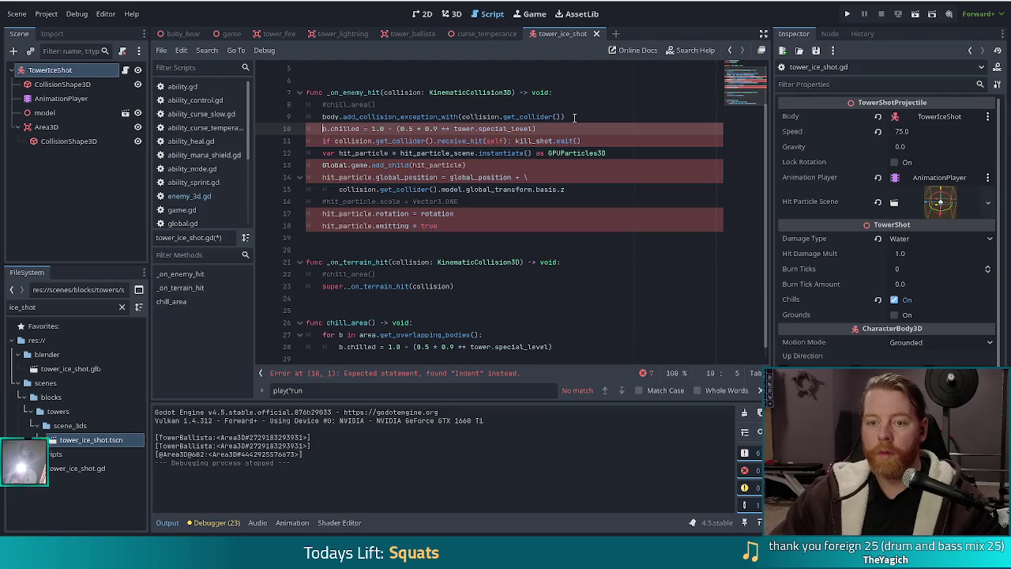
key("Delete")
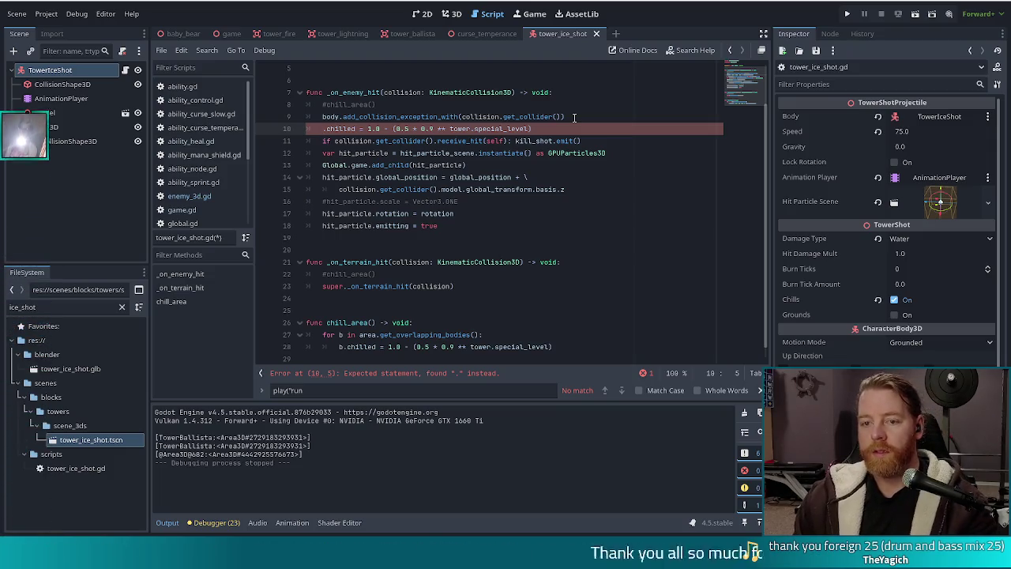
type("collision")
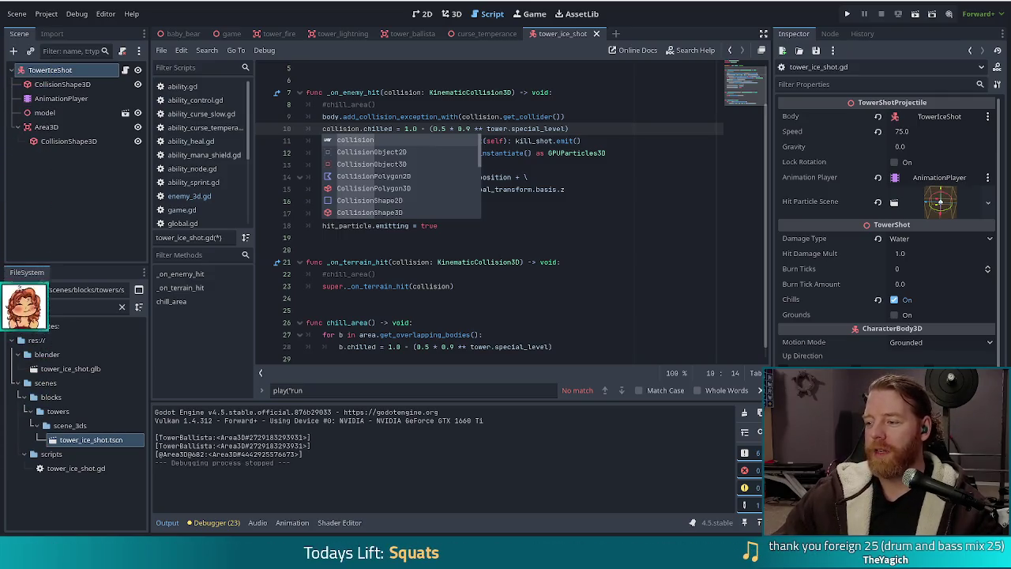
- Dismiss autocomplete, then pull the Chrome window with the animal drawing on screen and maximise it
left_click(518, 129)
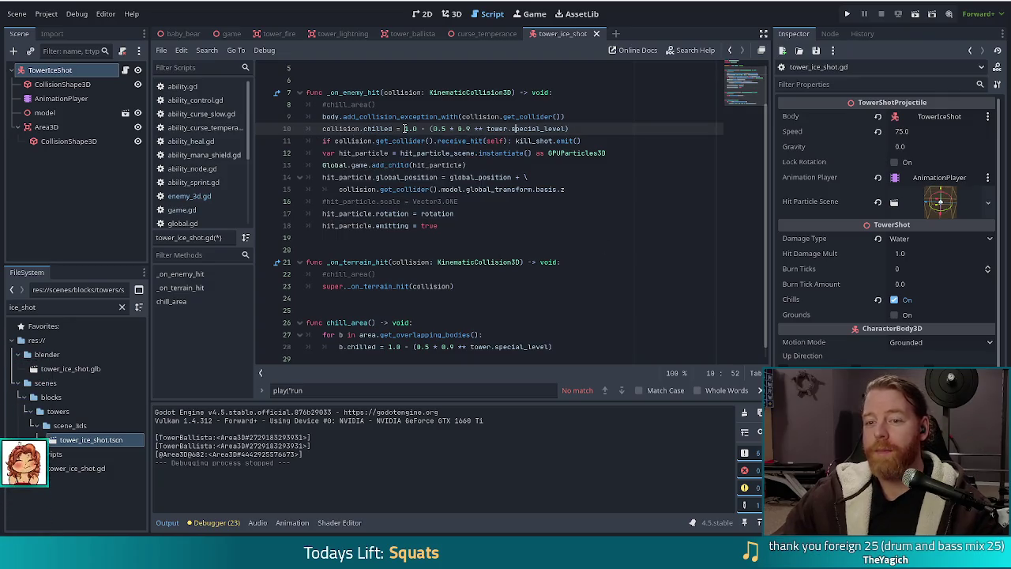
mouse_move(373, 164)
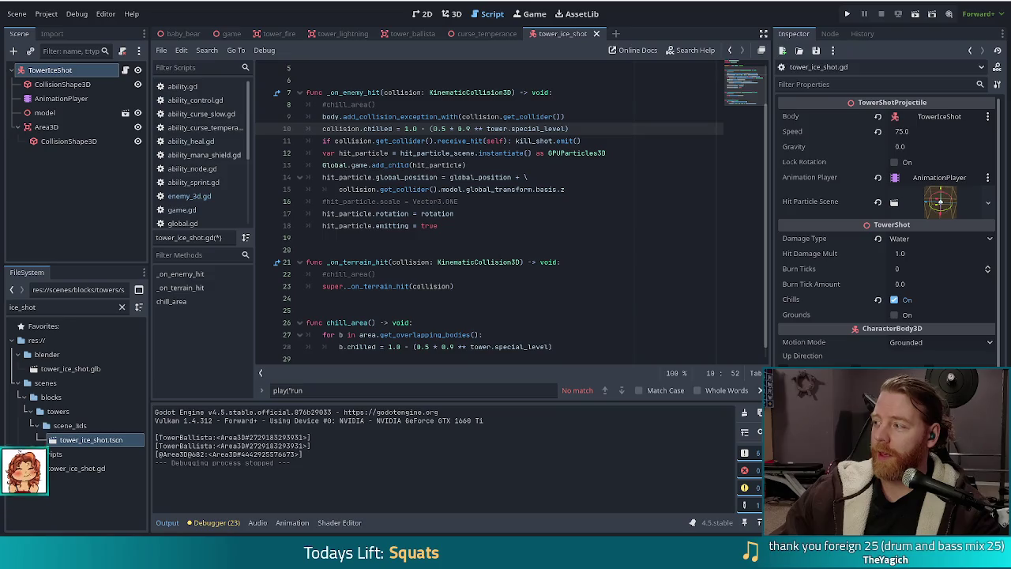
left_click_drag(1007, 146, 869, 158)
double_click(869, 158)
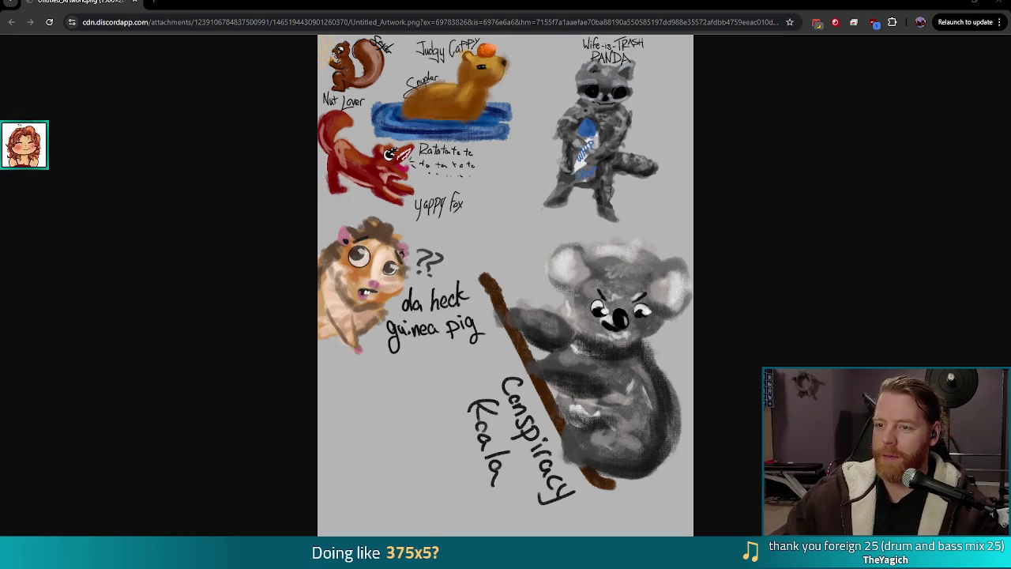
- Switch to the Bear Defence Situation Steam tab and watch its trailer full screen, then exit
key("ctrl+Tab")
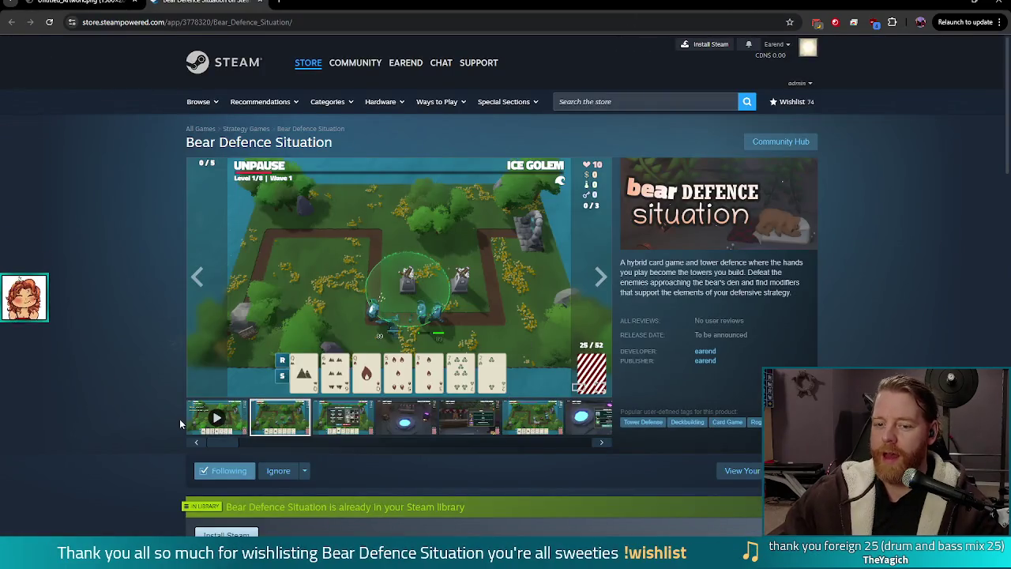
left_click(217, 419)
left_click(601, 389)
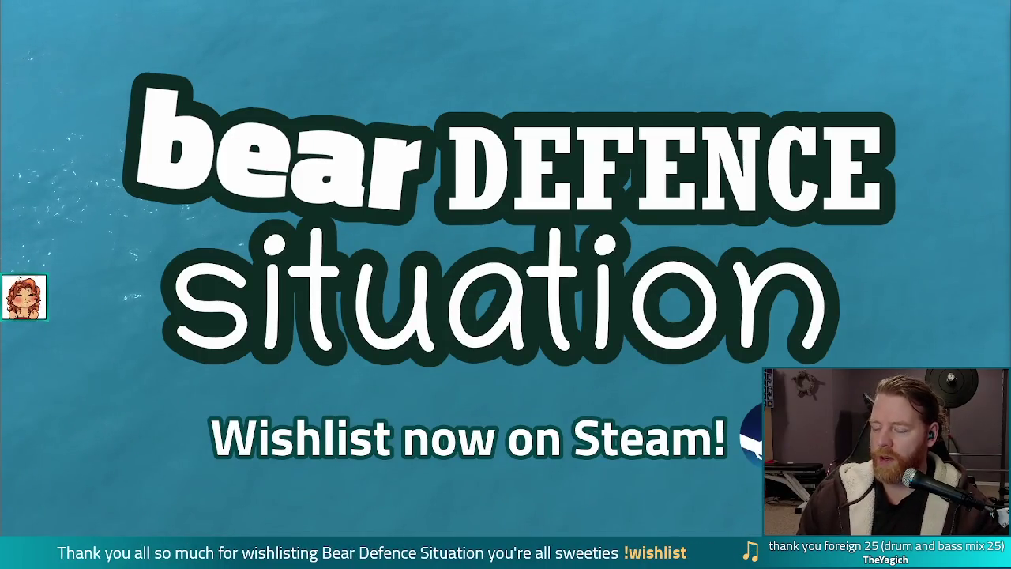
mouse_move(762, 226)
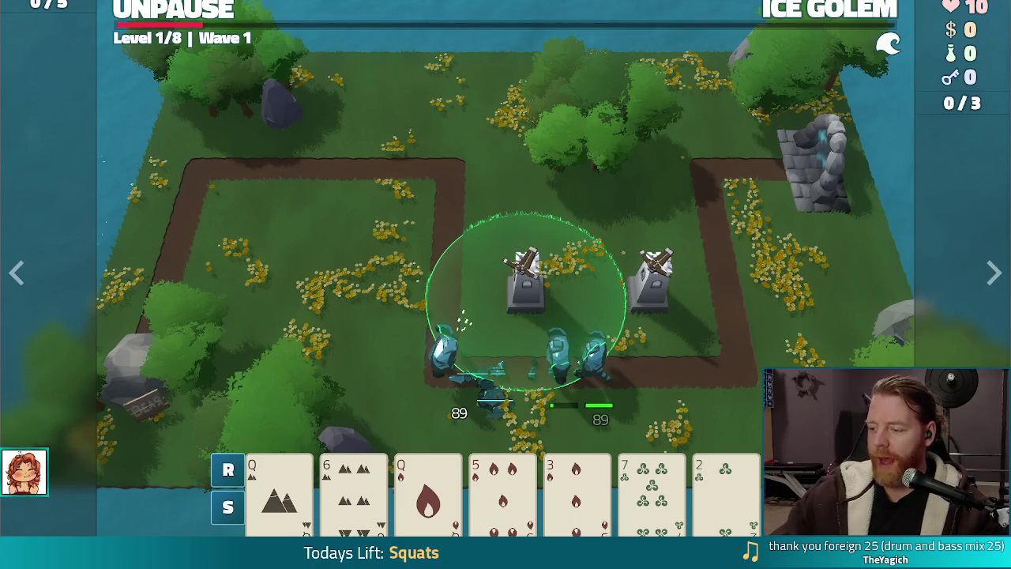
key("Escape")
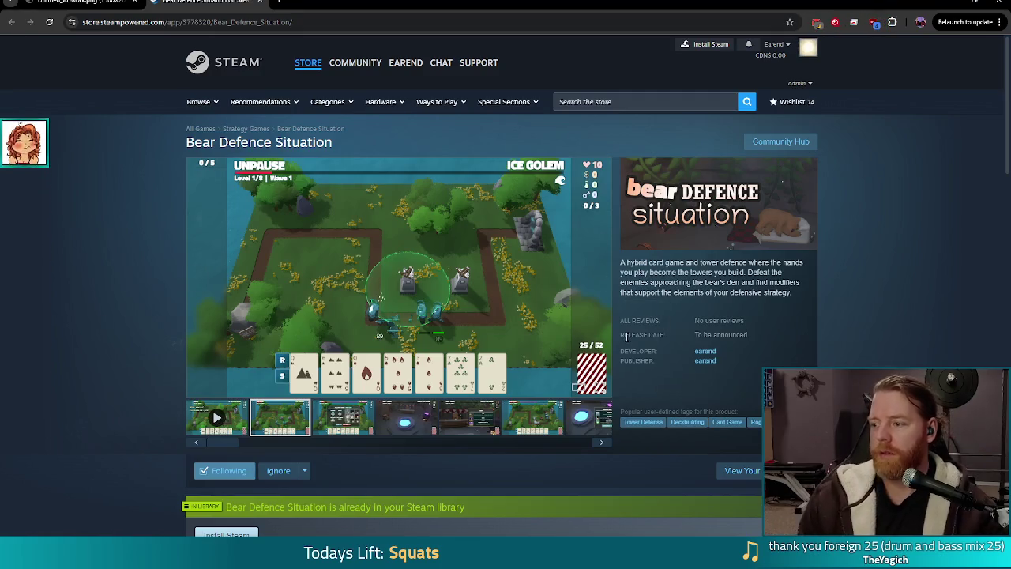
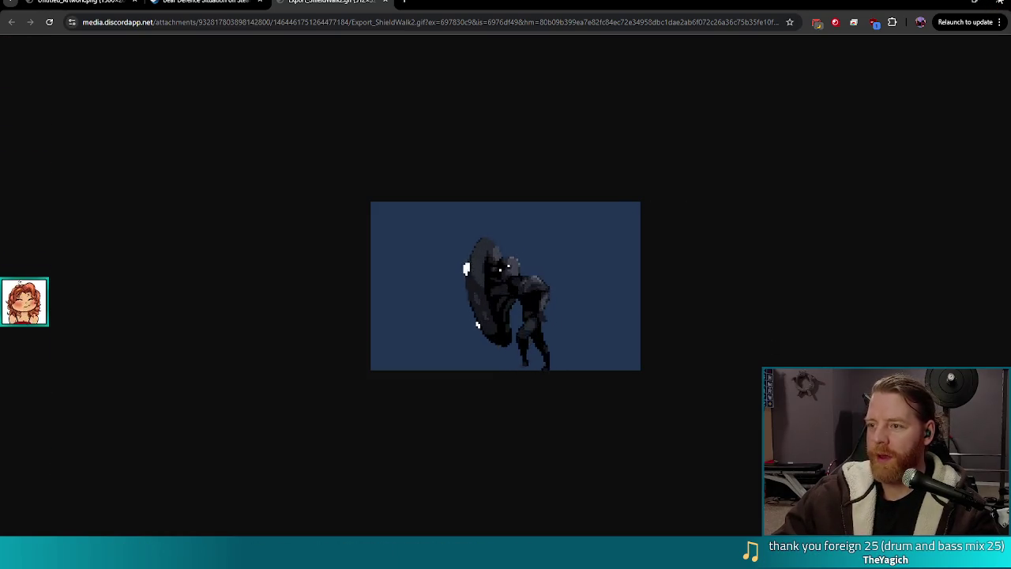
- Switch from the shield-walk GIF in Chrome back to the Godot editor
key("alt+Tab")
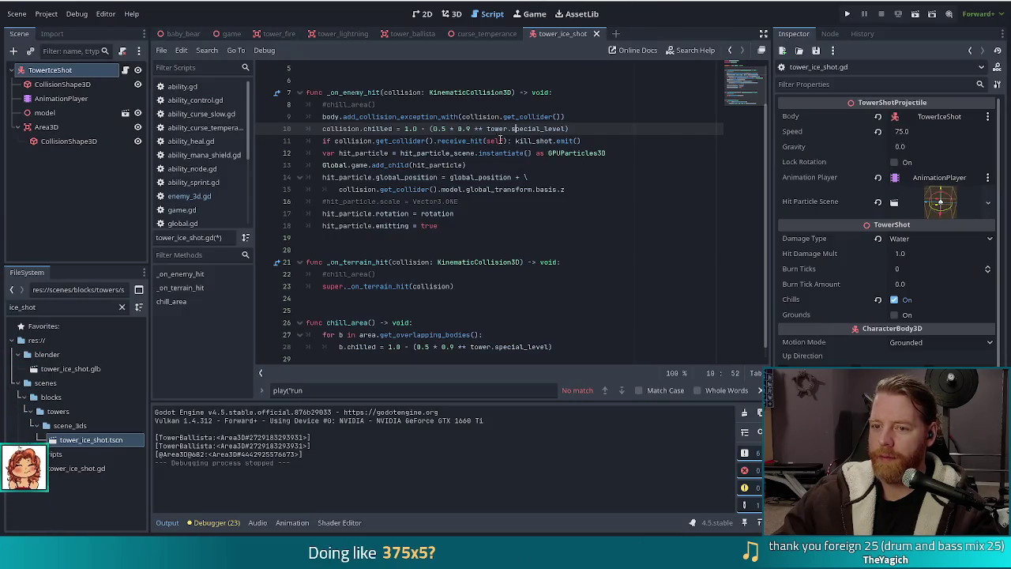
left_click(576, 131)
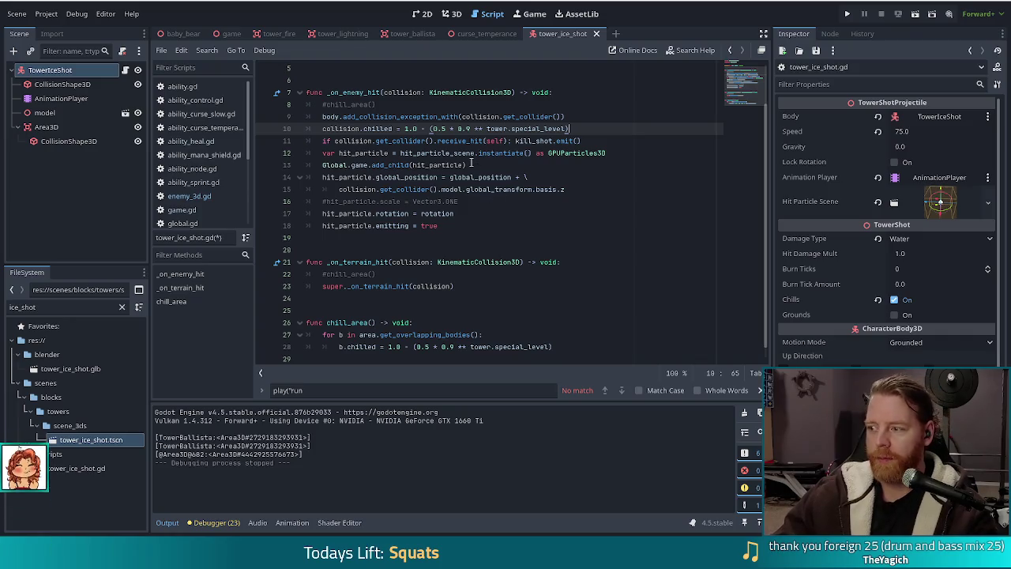
left_click(472, 164)
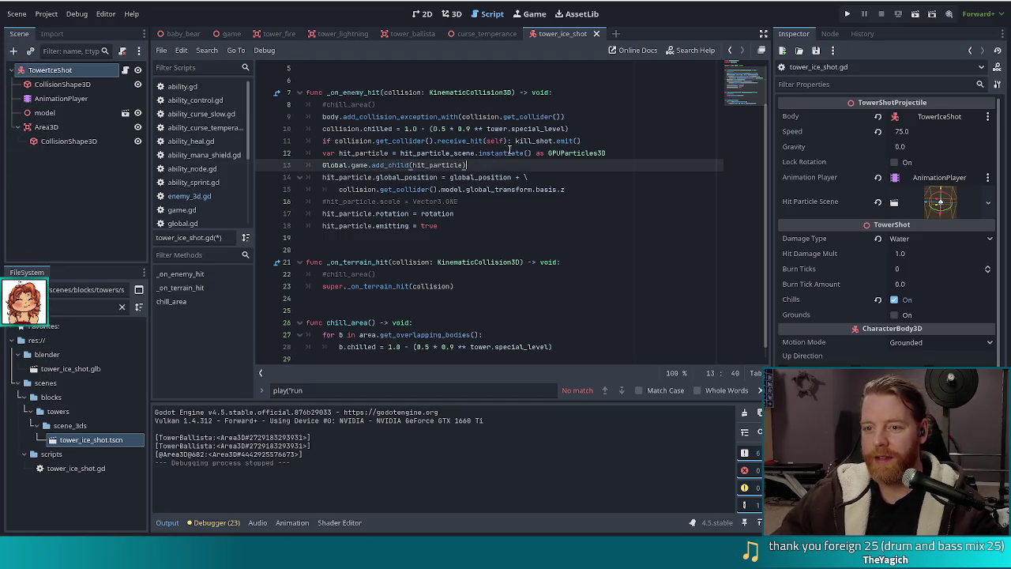
mouse_move(481, 149)
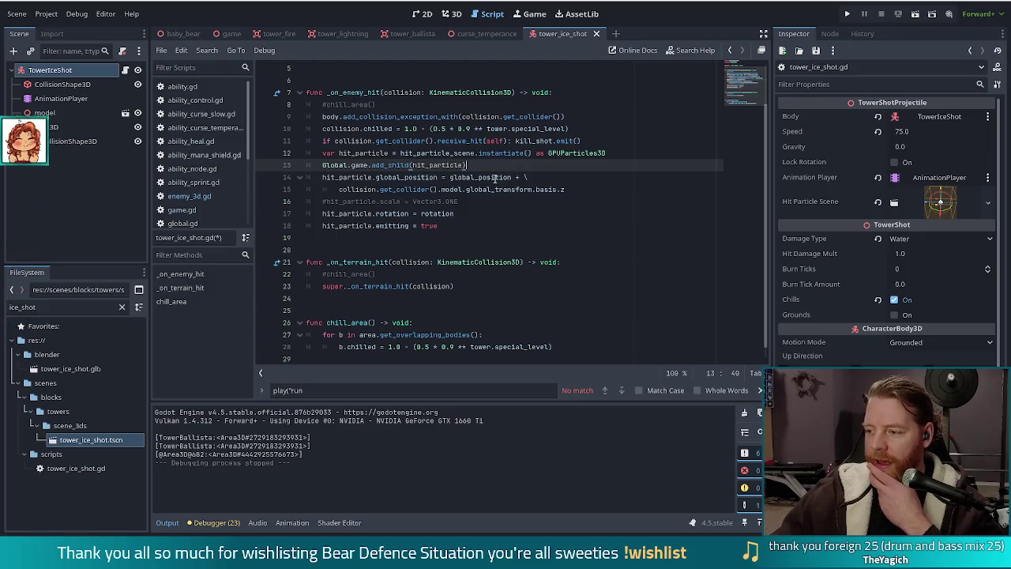
mouse_move(496, 180)
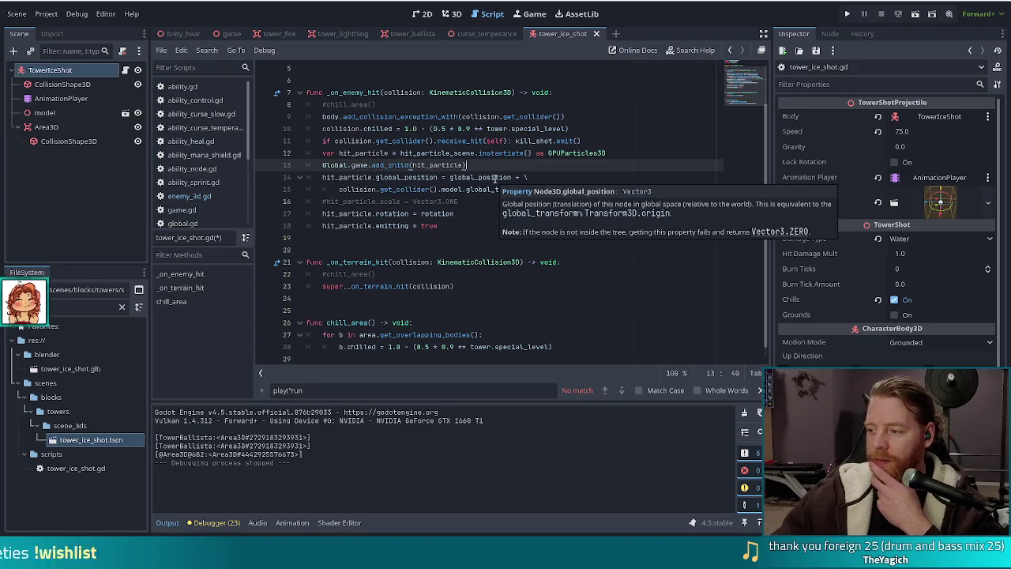
left_click(495, 155)
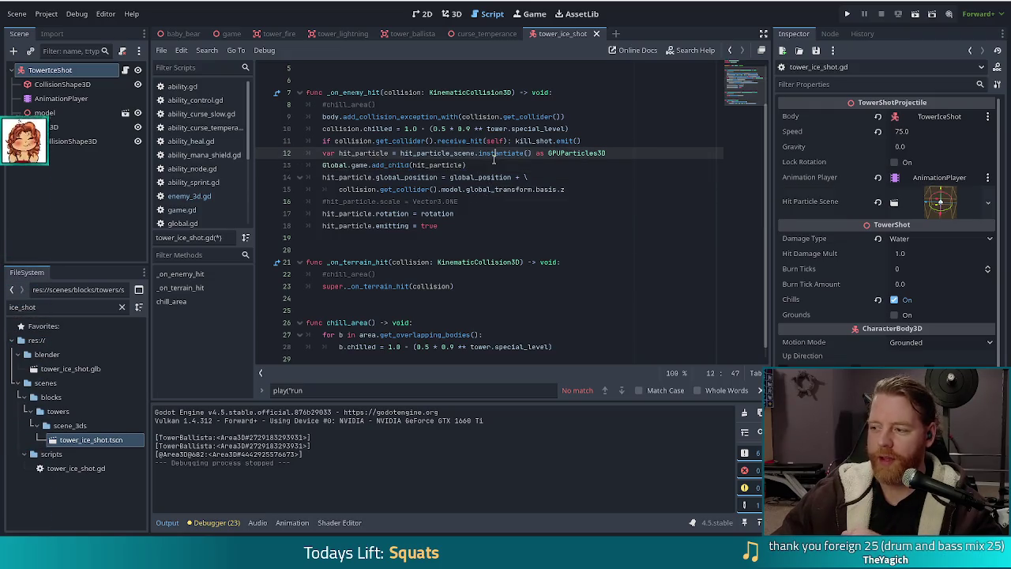
mouse_move(493, 161)
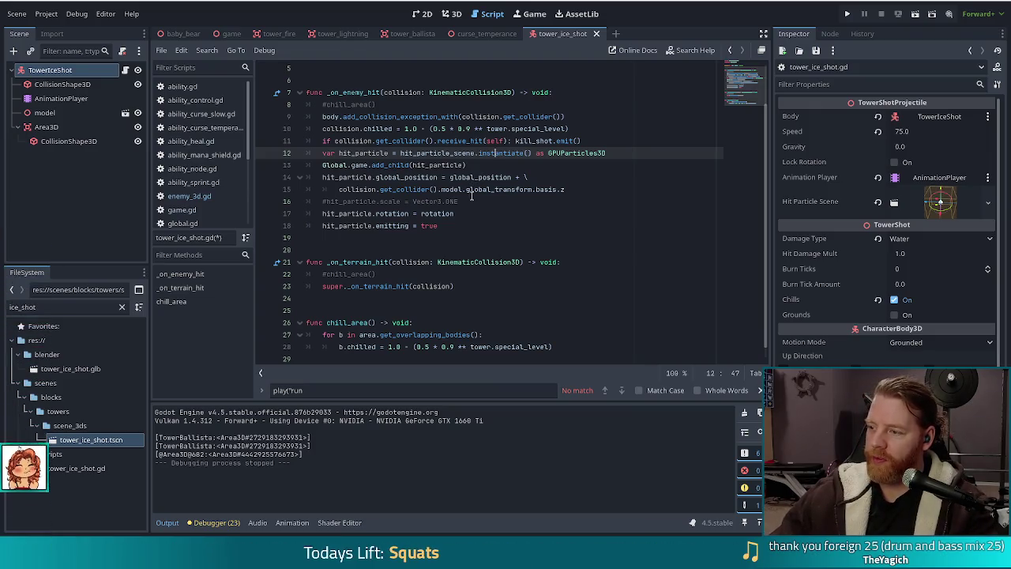
mouse_move(472, 184)
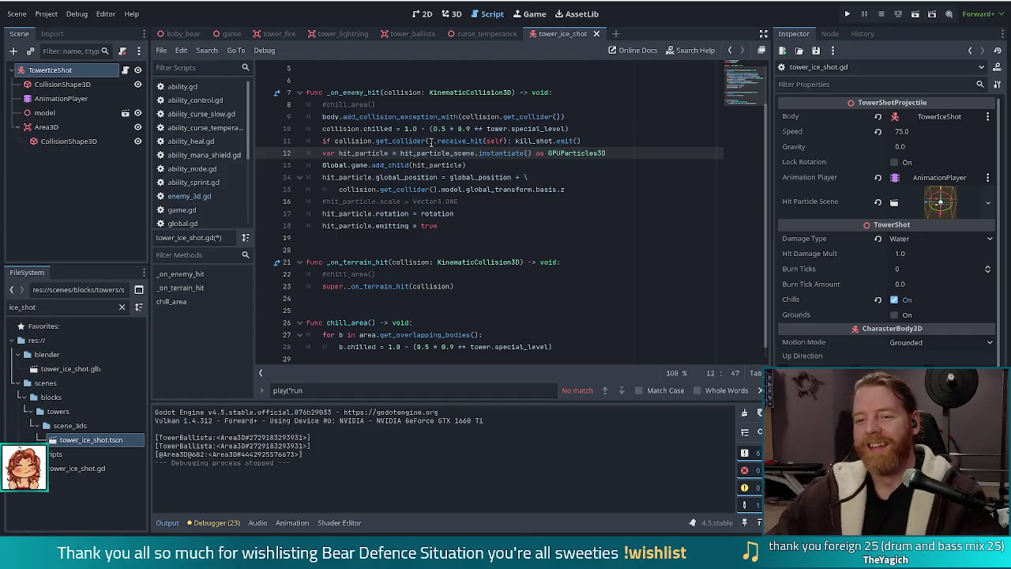
mouse_move(512, 175)
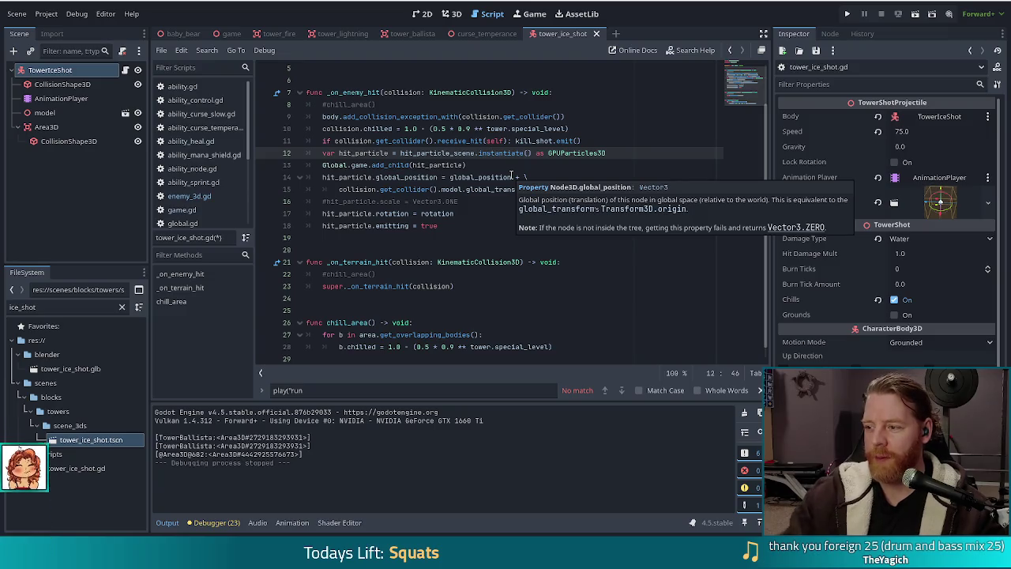
left_click(425, 165)
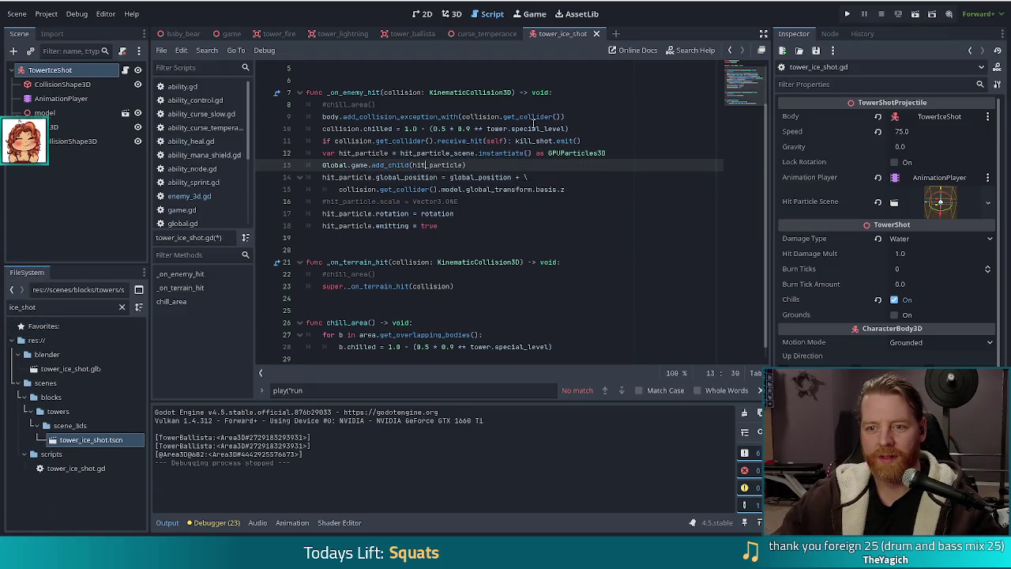
left_click(619, 120)
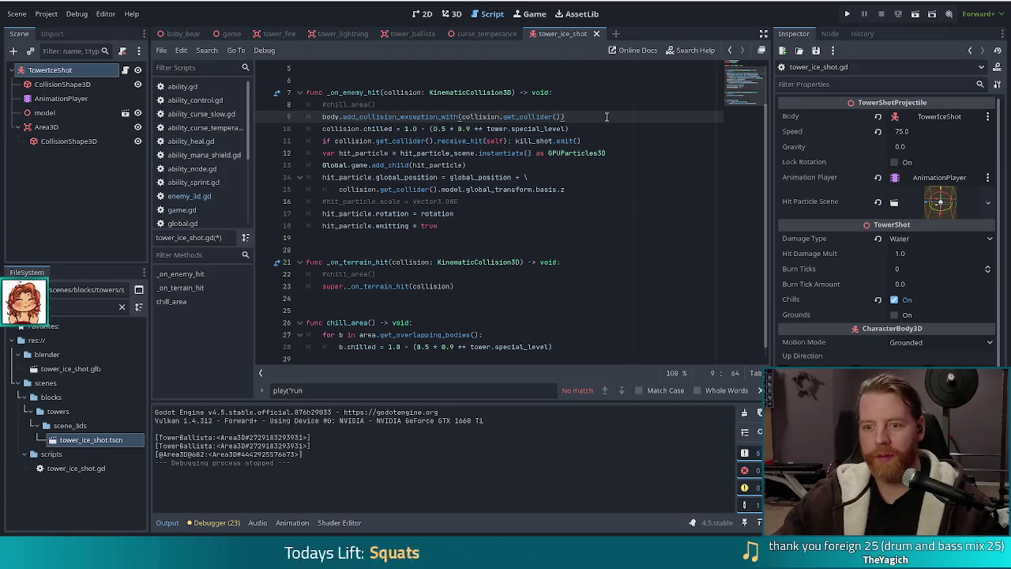
key("Return")
type("b.chilled = 1.0 - (0.5 * 0.9 ** tower.special_level)")
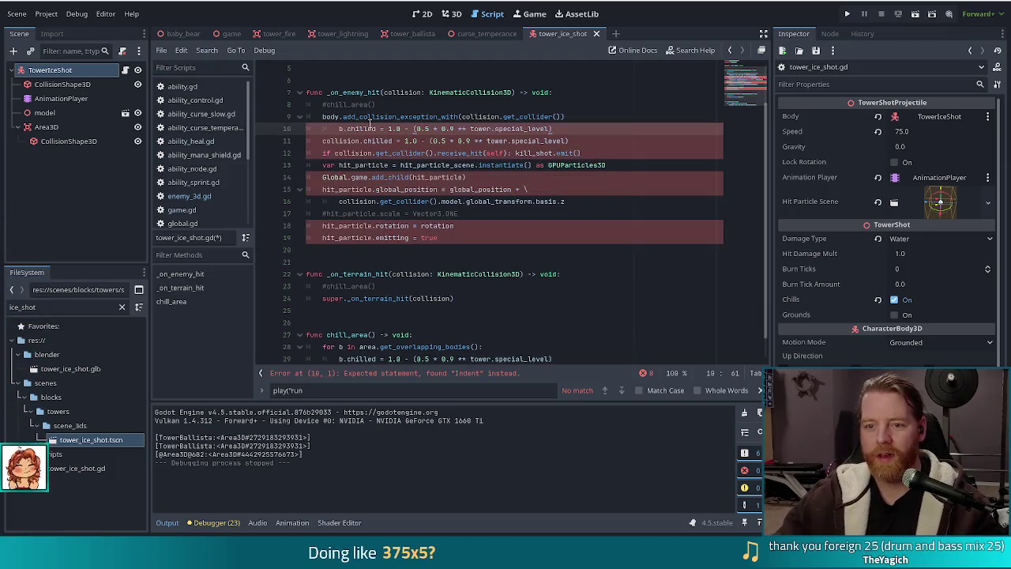
key("ctrl+z")
key("ctrl+z")
key("ctrl+z")
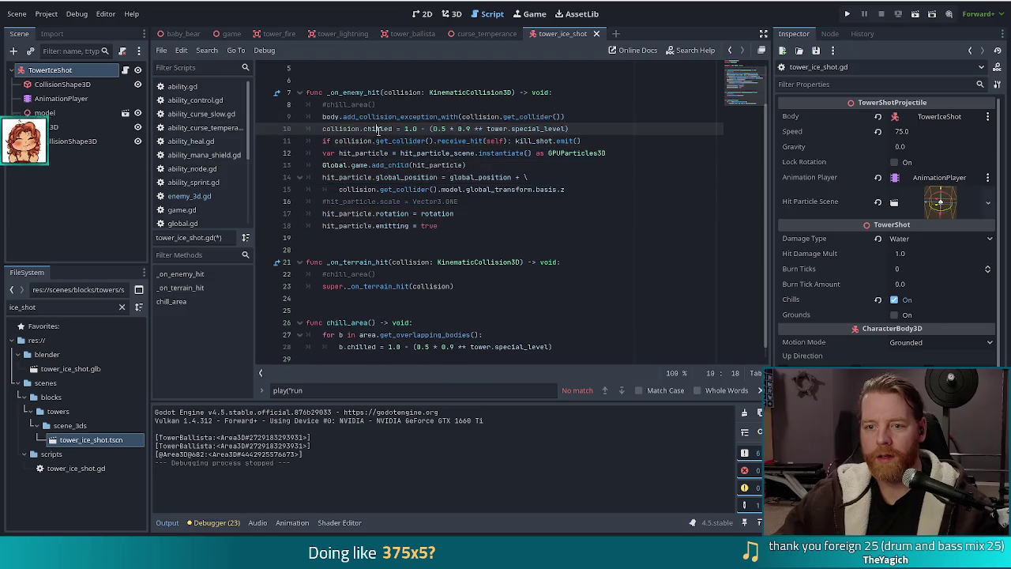
key("ctrl+z")
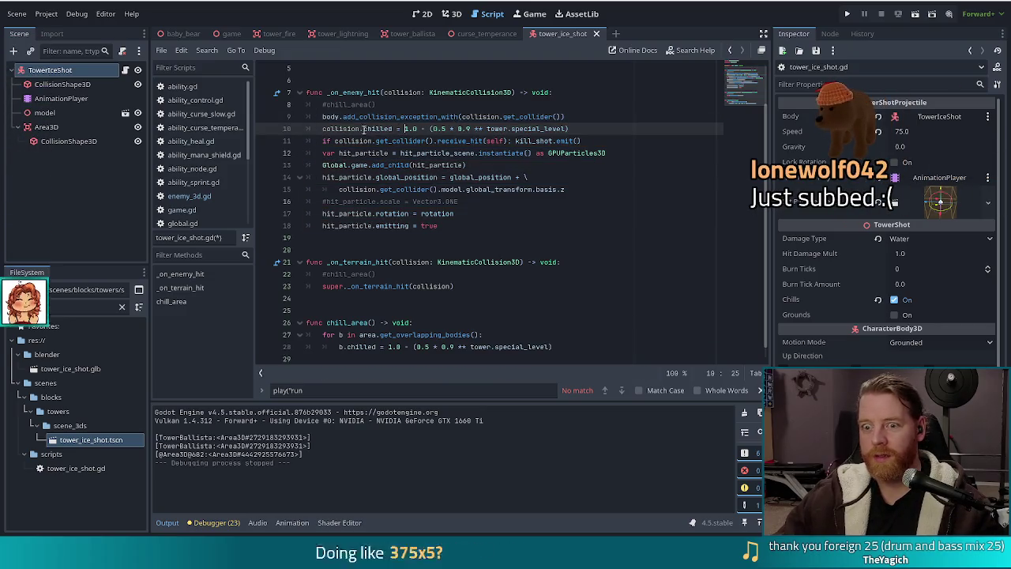
mouse_move(424, 138)
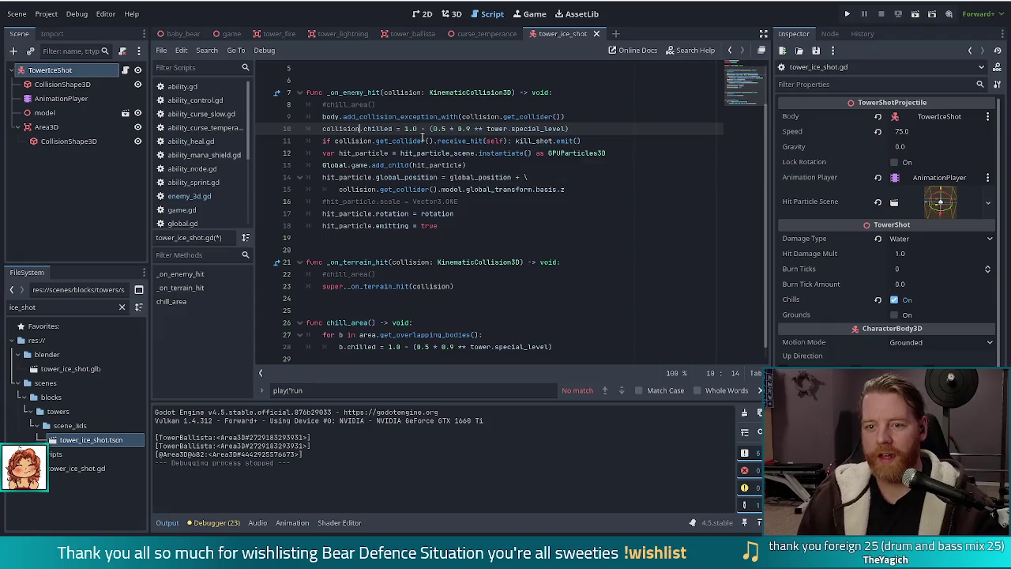
key("ctrl+z")
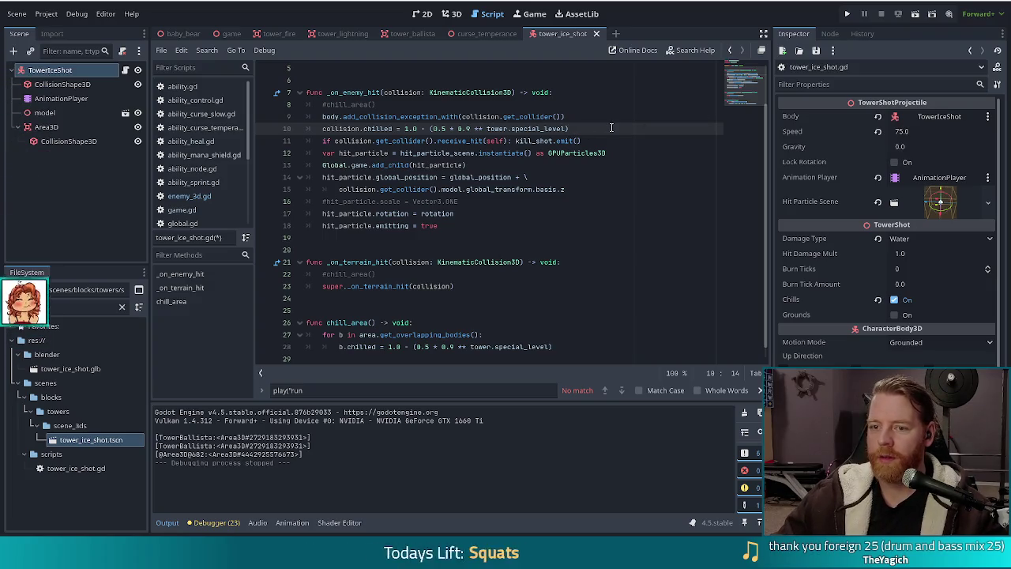
left_click(395, 128)
- Change line 10 of tower_ice_shot.gd to assign collision.get_collider().chilled, then save the script
left_click(362, 128)
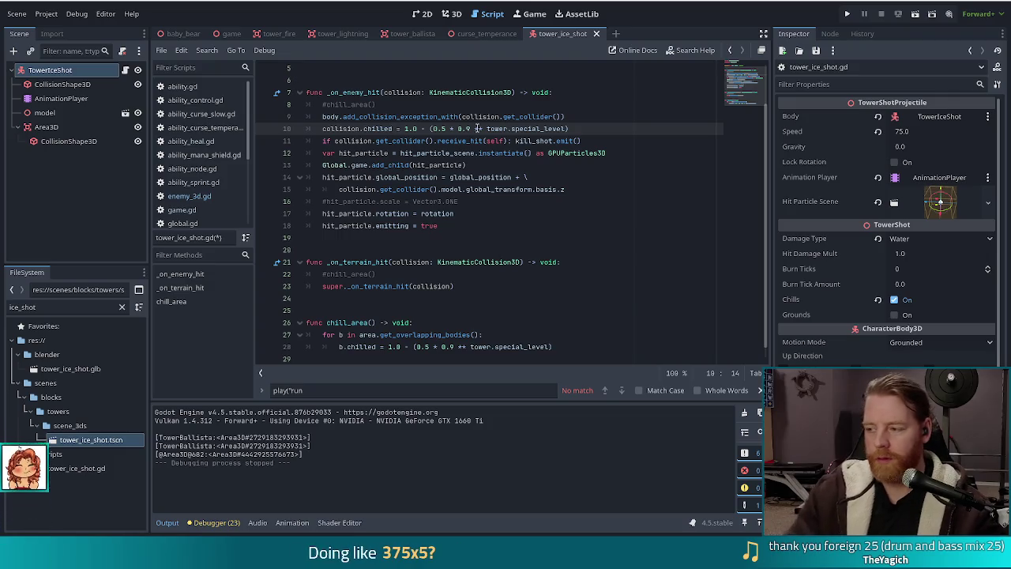
key("Delete")
type(".get_col")
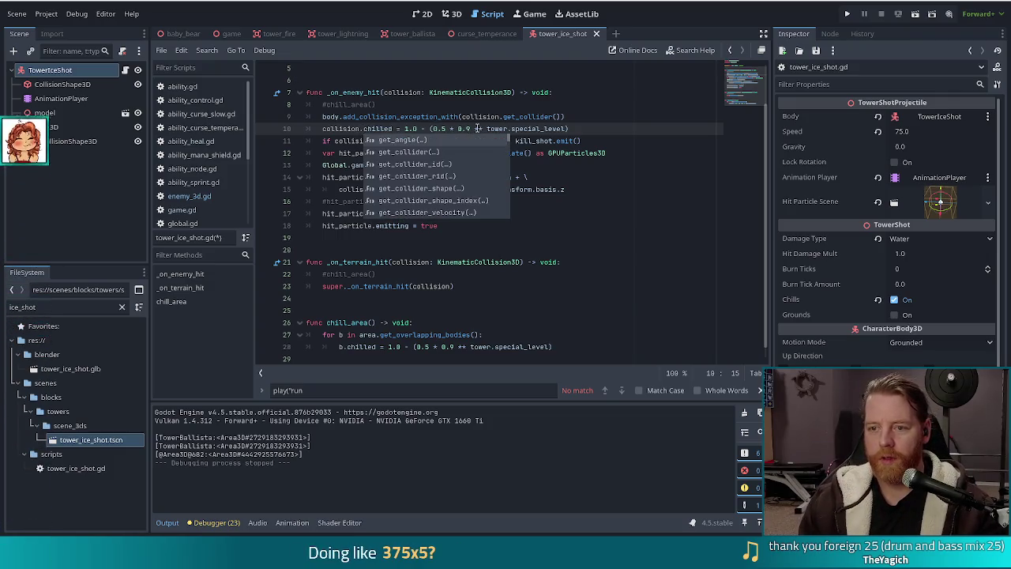
type("li")
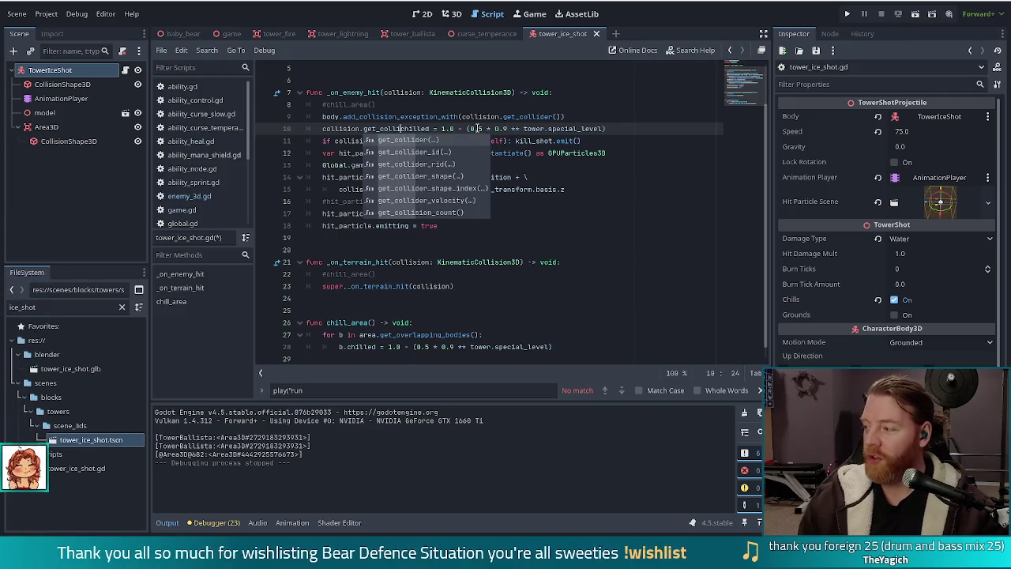
key("Tab")
key("ctrl+z")
key("ctrl+z")
key("ctrl+z")
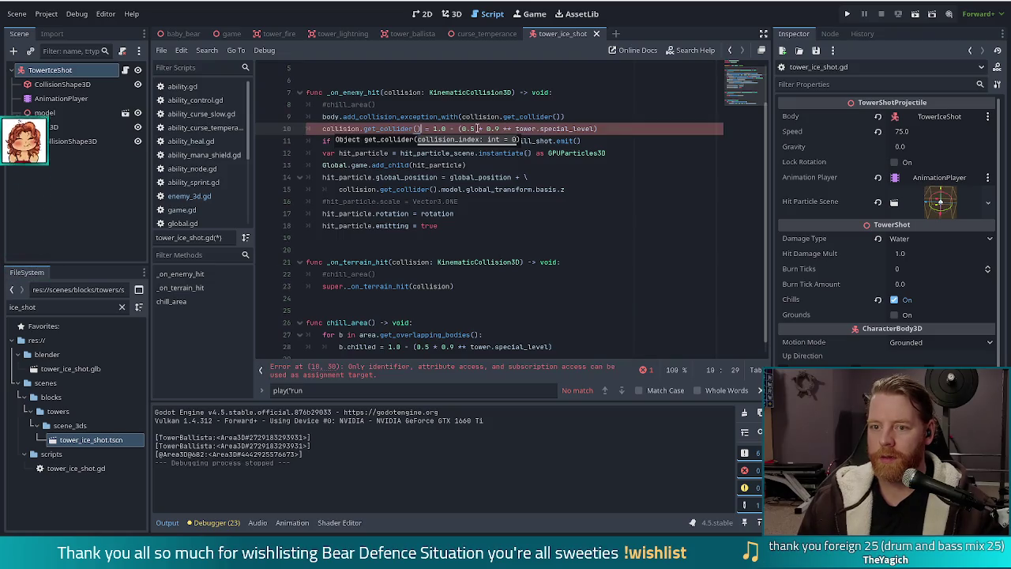
key("ctrl+y")
key("ctrl+y")
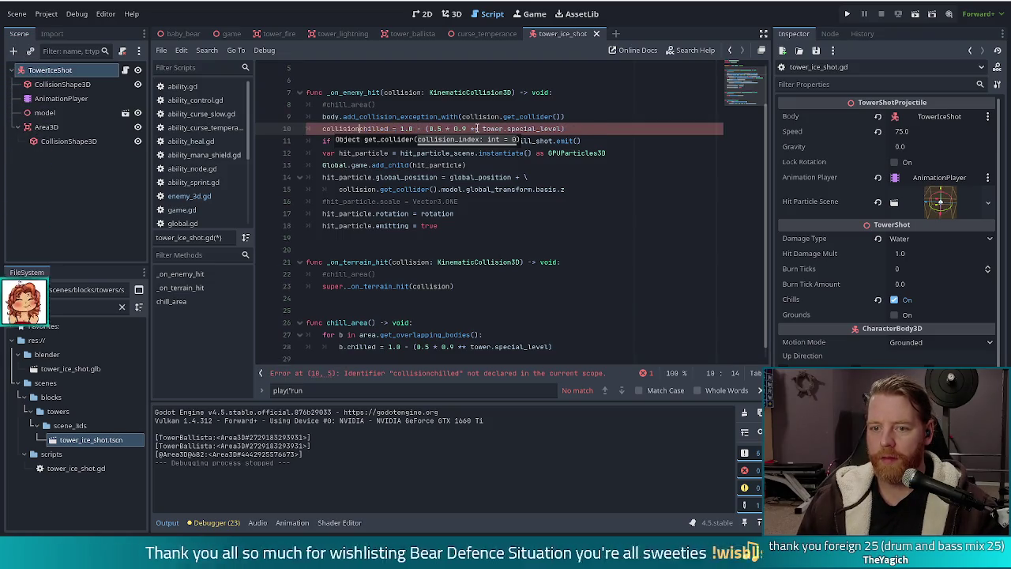
type(".chilled")
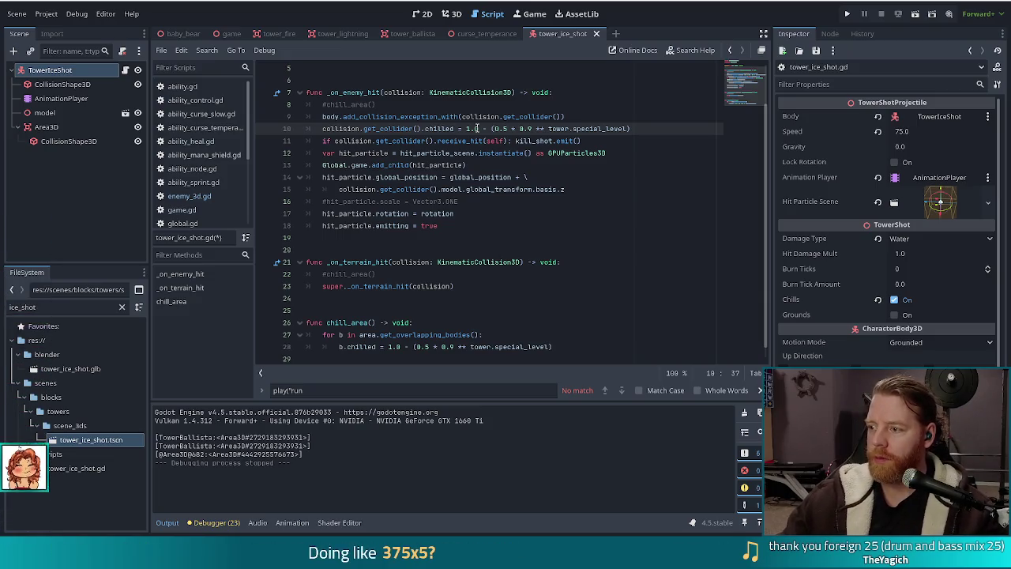
key("End")
key("ctrl+s")
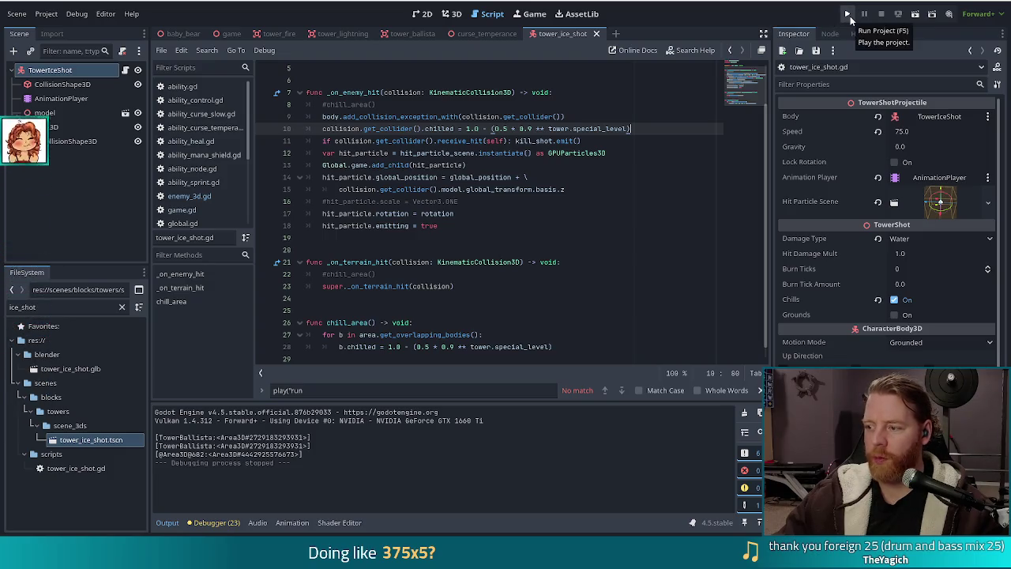
- Run the project, start a NEW GAME, and open the in-game command console
left_click(847, 14)
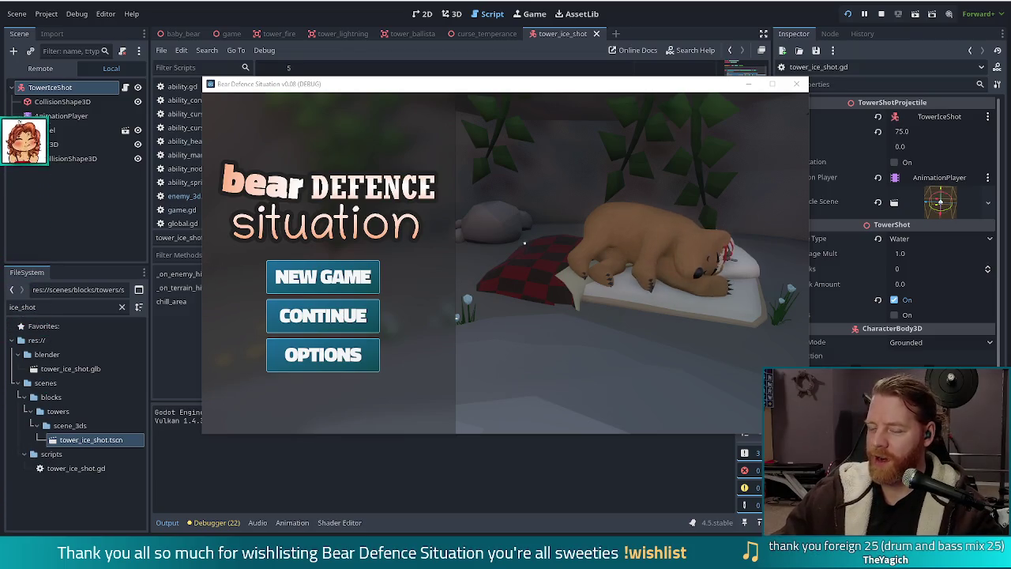
left_click(322, 277)
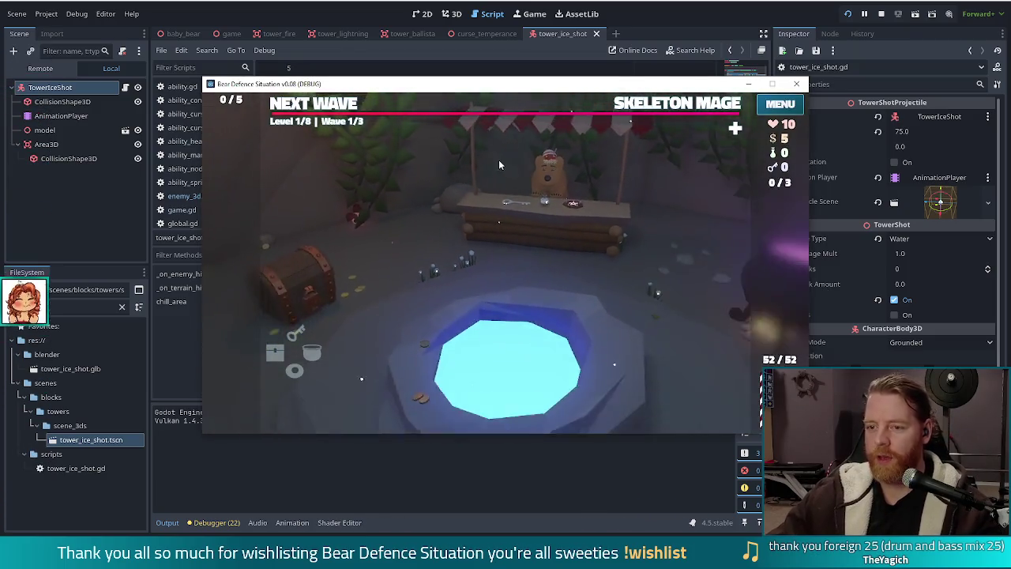
key("grave")
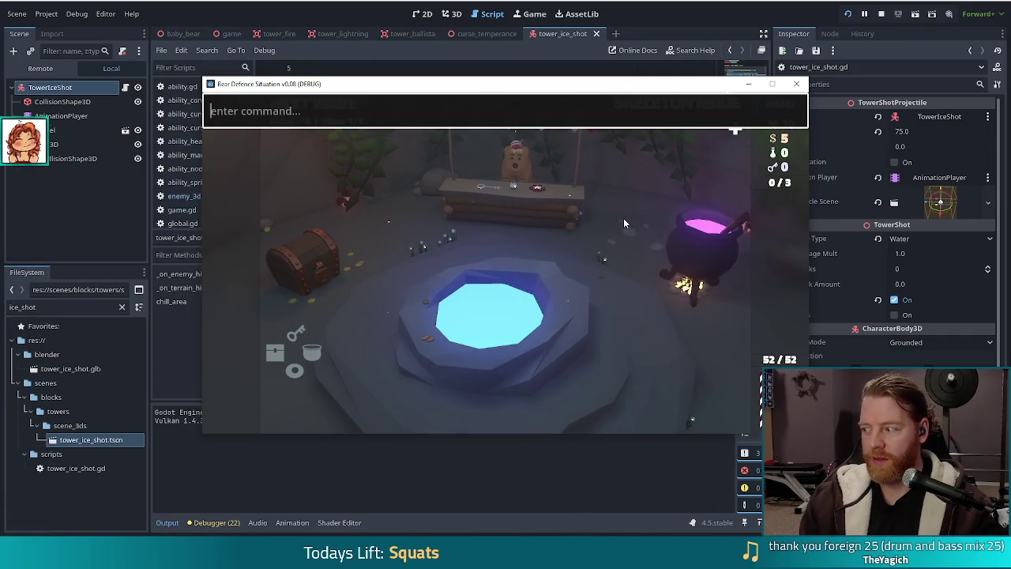
- Run the test_kit console command for 1005 money and 100 potions and keys, then maximize the window
type("set")
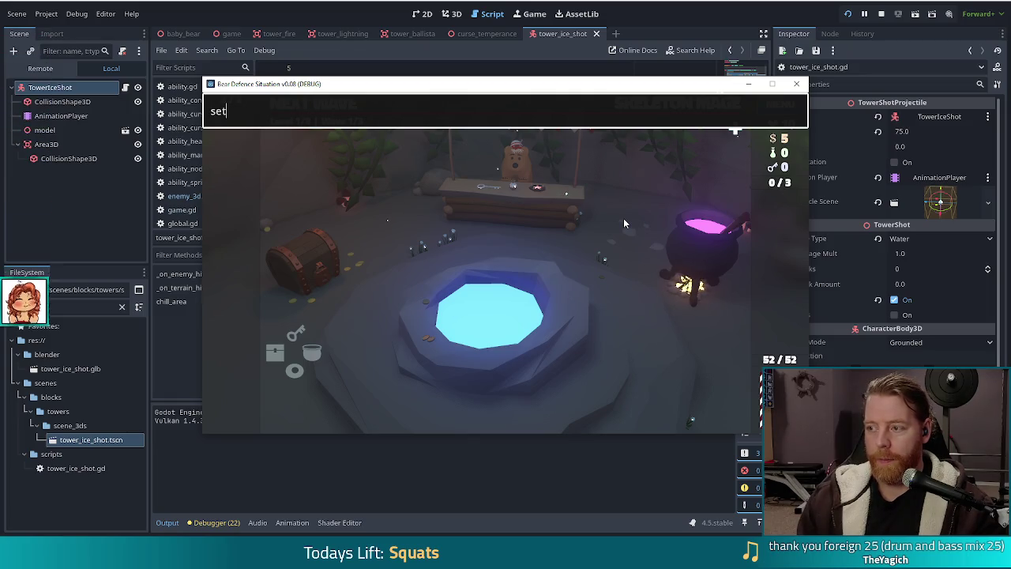
key("BackSpace")
key("BackSpace")
key("BackSpace")
type("test_kit")
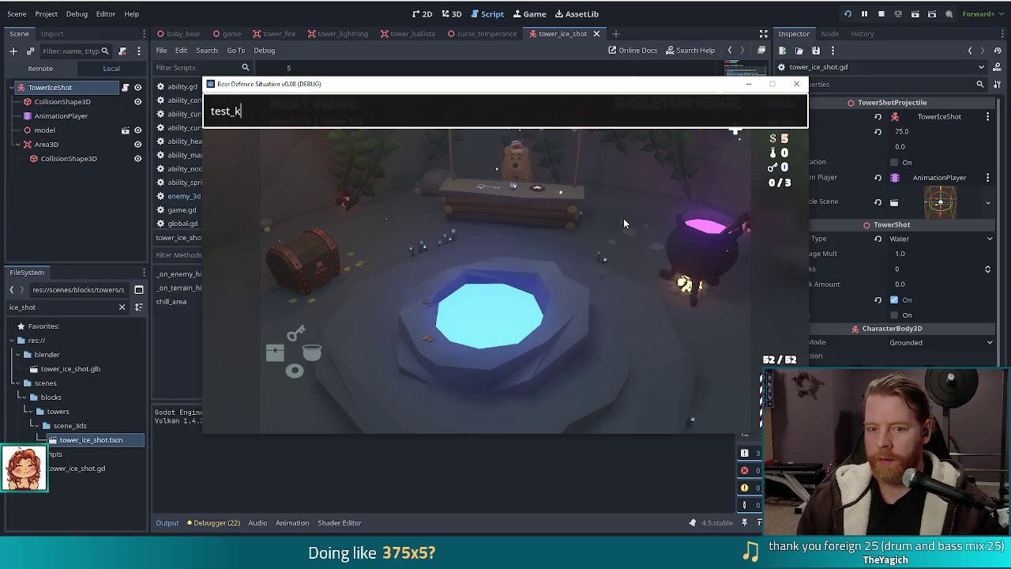
key("Return")
key("Escape")
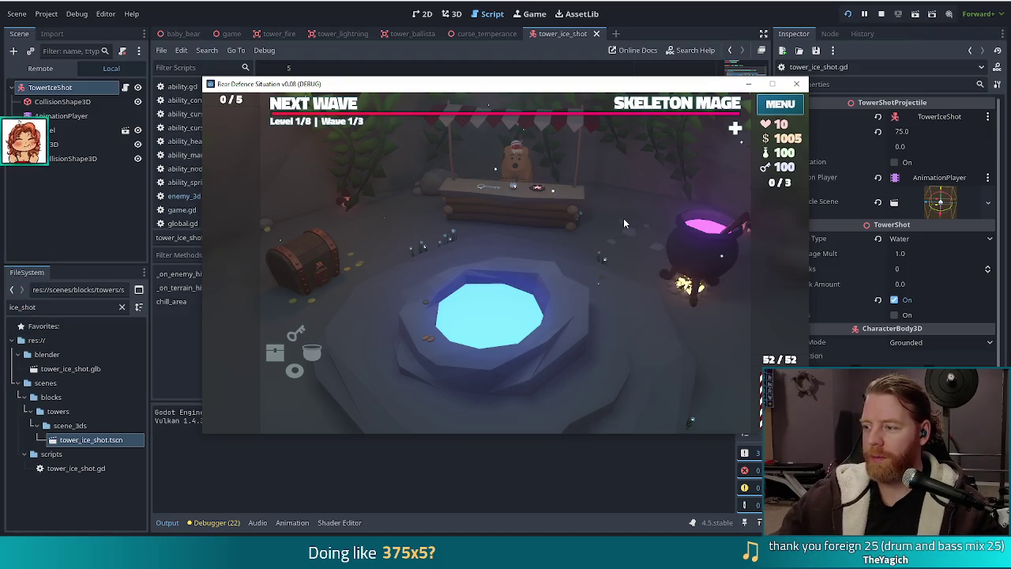
left_click(772, 84)
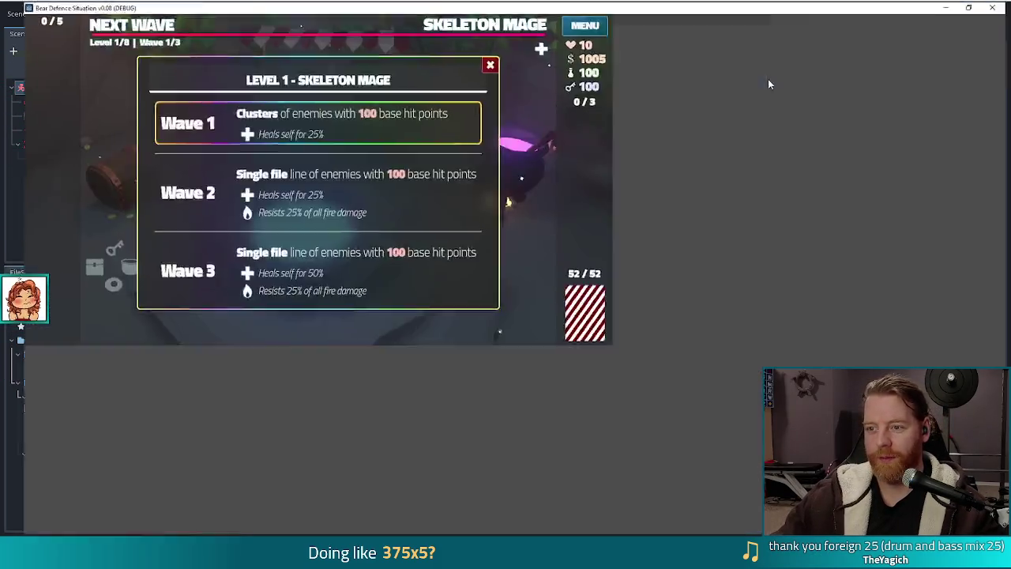
- Play the pair of 3 cards as an Ice Tower inside the path's right-hand bend
left_click(189, 30)
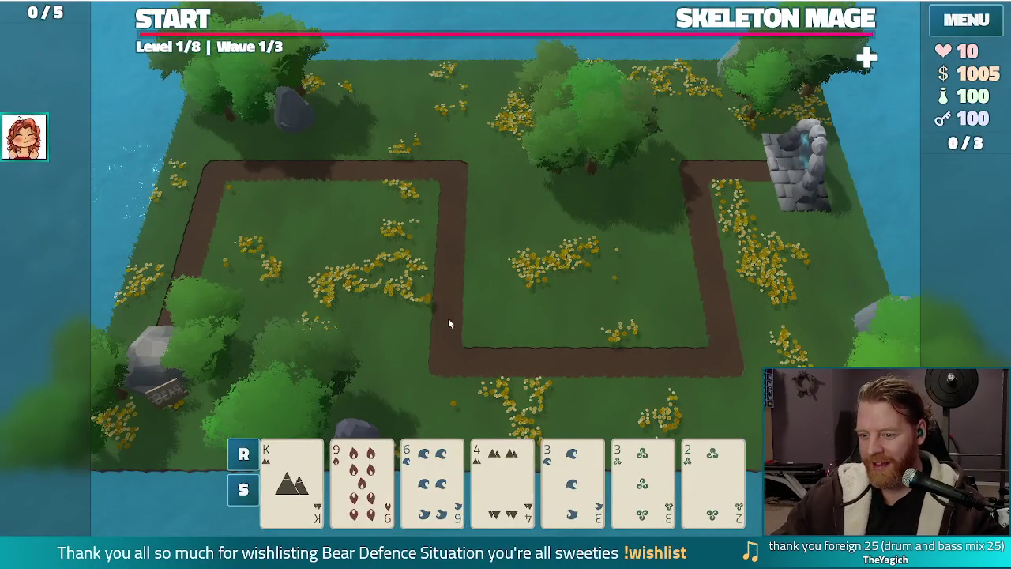
left_click(573, 479)
left_click(643, 478)
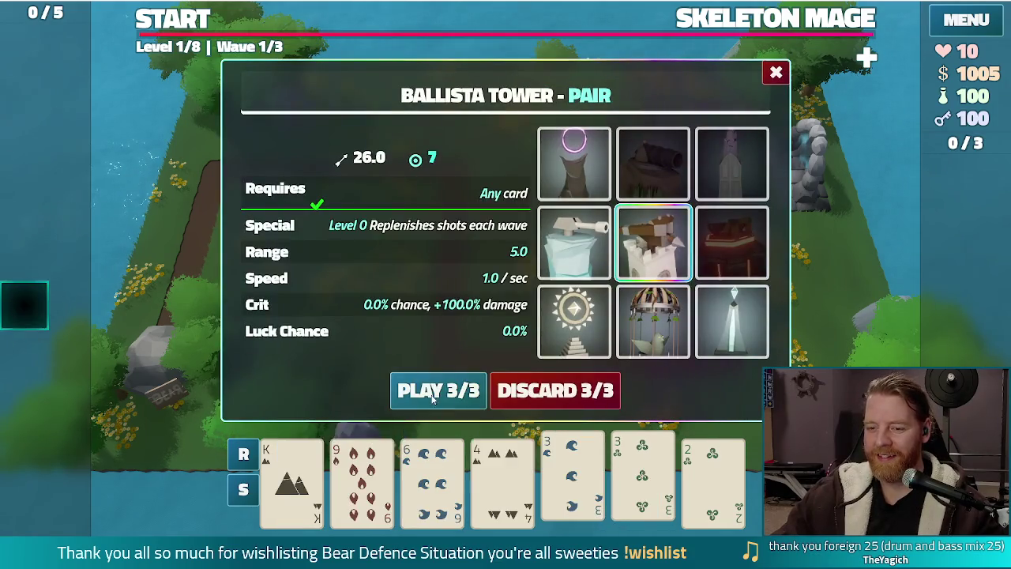
mouse_move(573, 258)
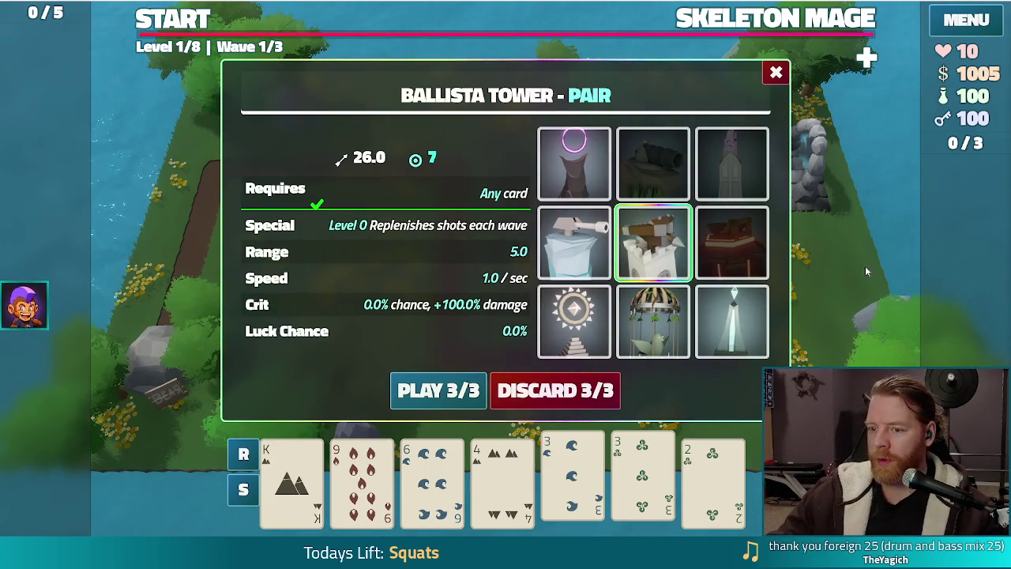
left_click(575, 243)
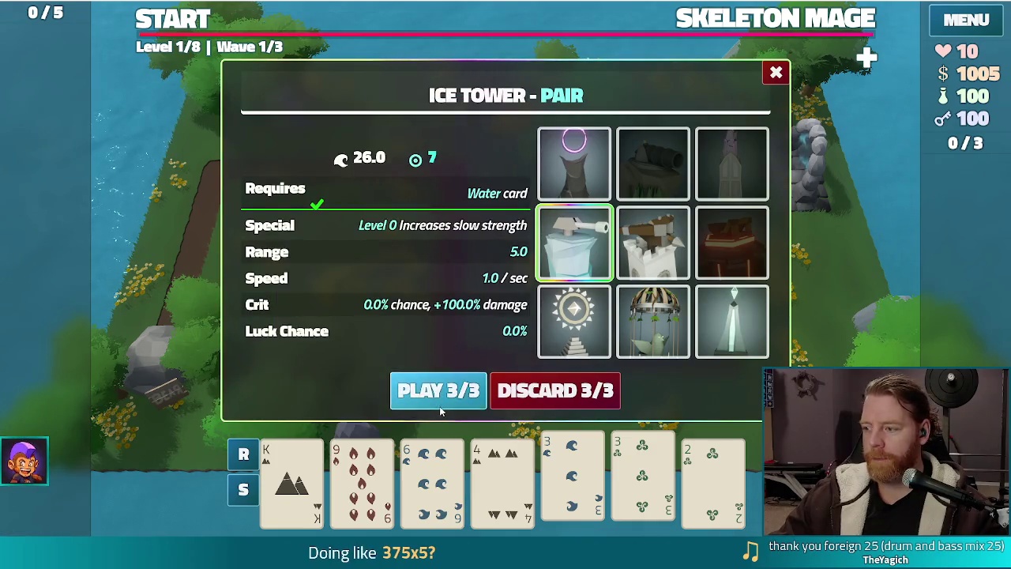
left_click(439, 405)
left_click(624, 306)
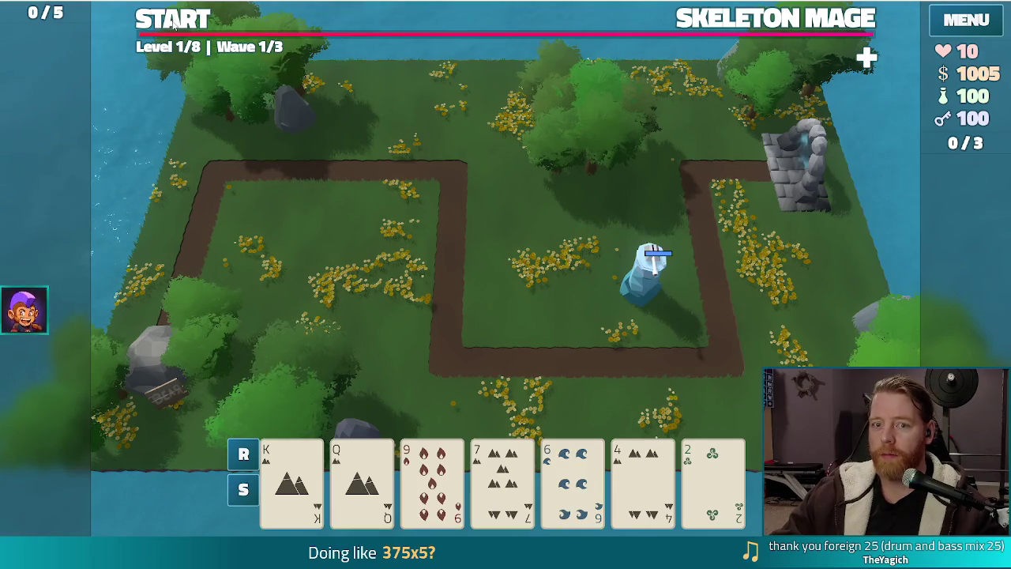
left_click(742, 17)
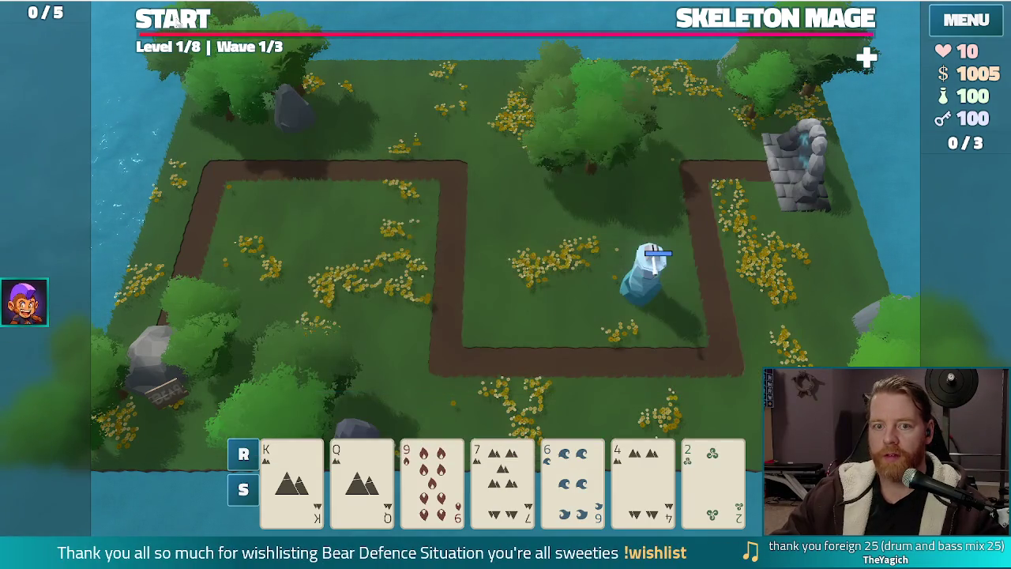
- Start the Skeleton Mage wave and dismiss the Game Over message after losing
left_click(176, 20)
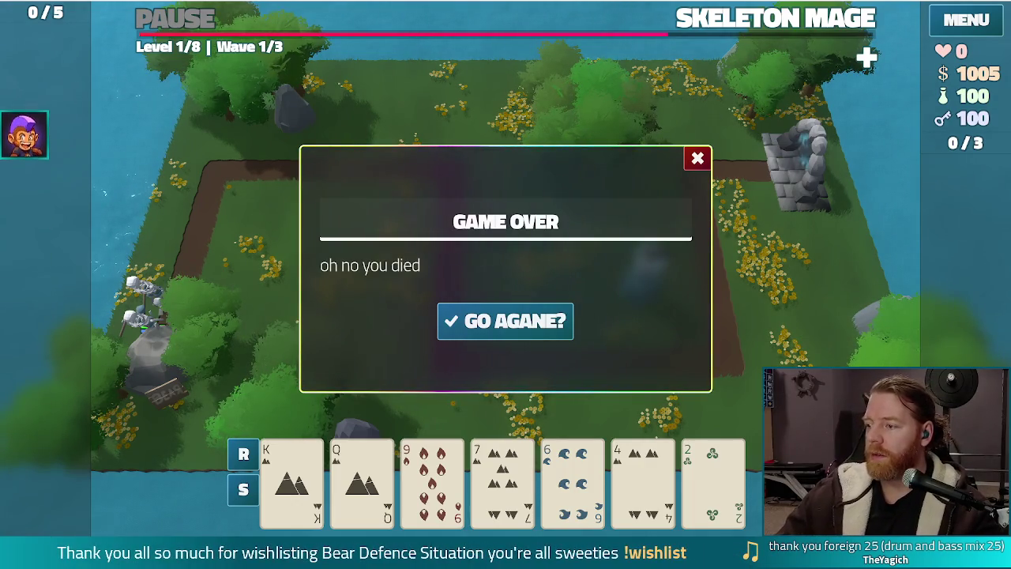
left_click(698, 159)
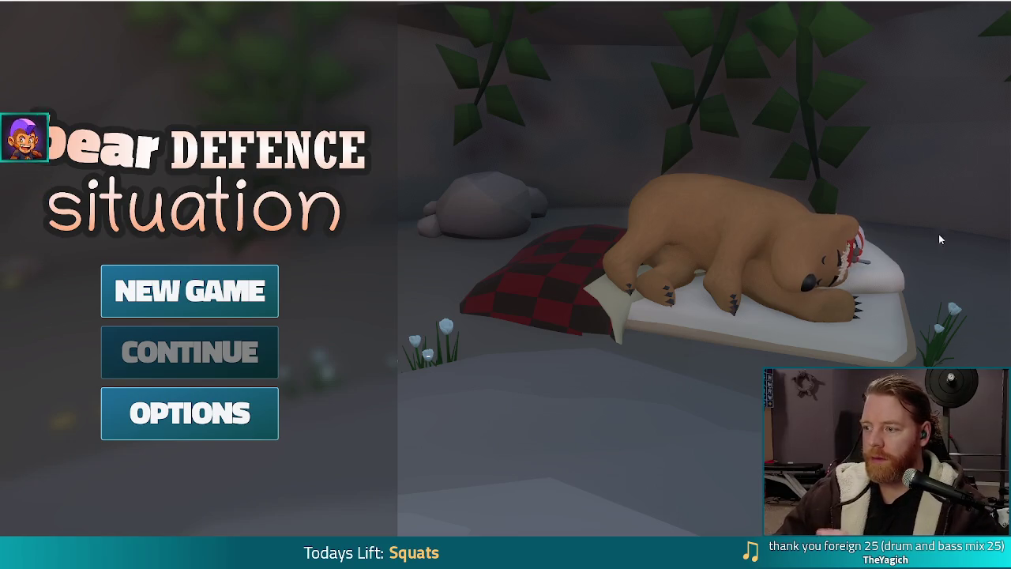
- Stop the running game and switch to the Imgur post in Chrome
key("F8")
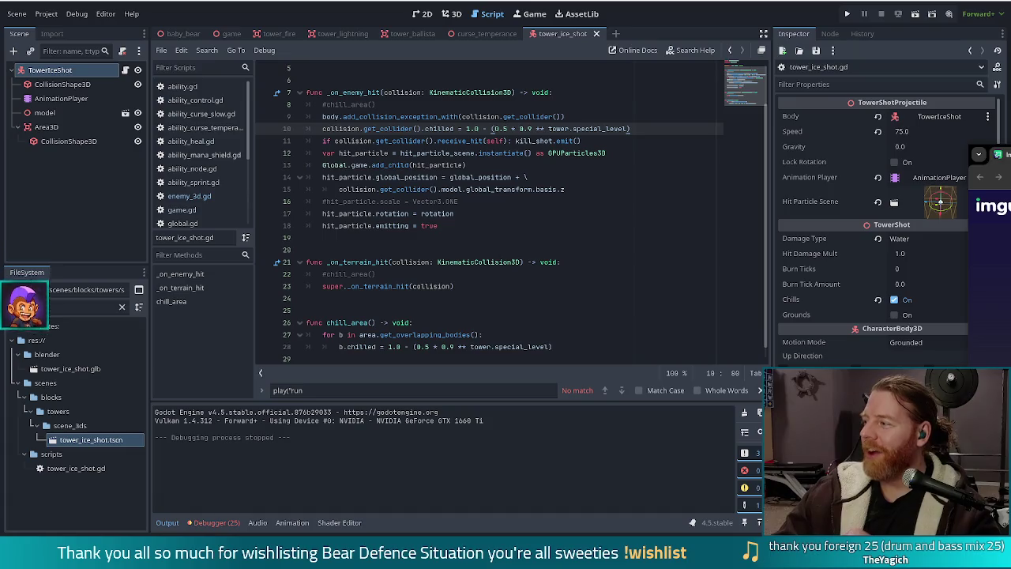
key("alt+Tab")
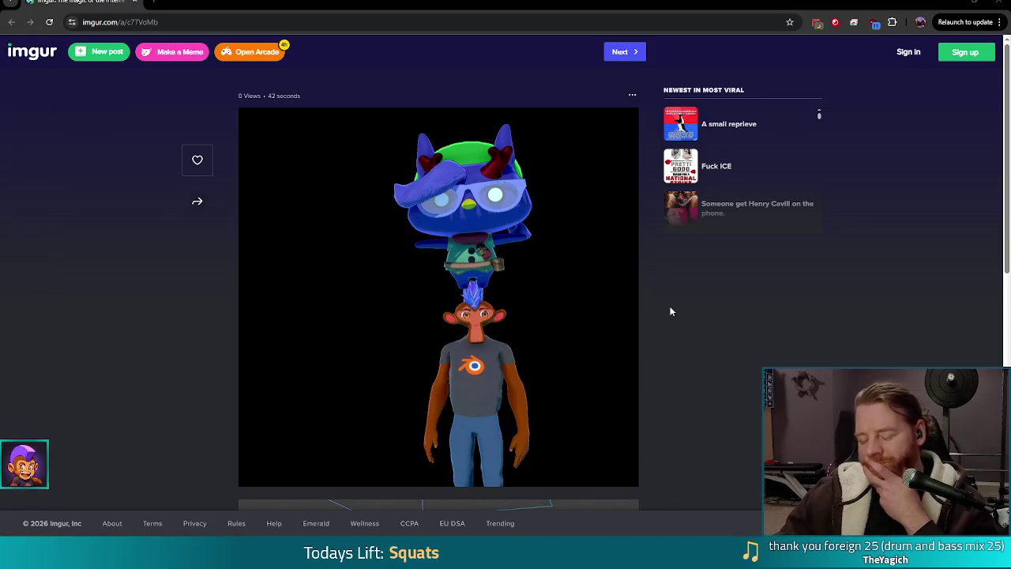
- Return to the Imgur post and enlarge the 3D character render
scroll(670, 312, "down", 5)
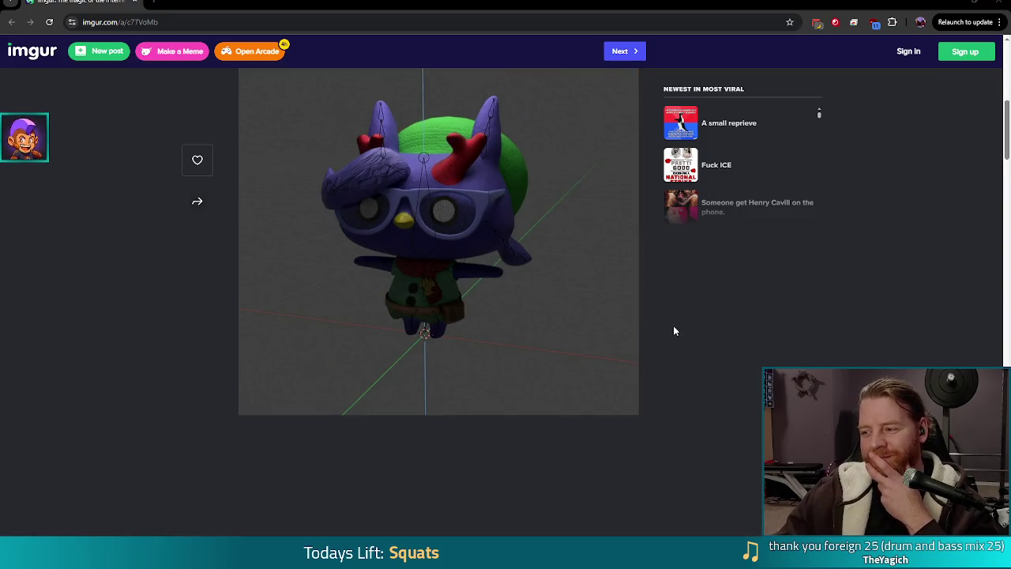
scroll(674, 331, "up", 5)
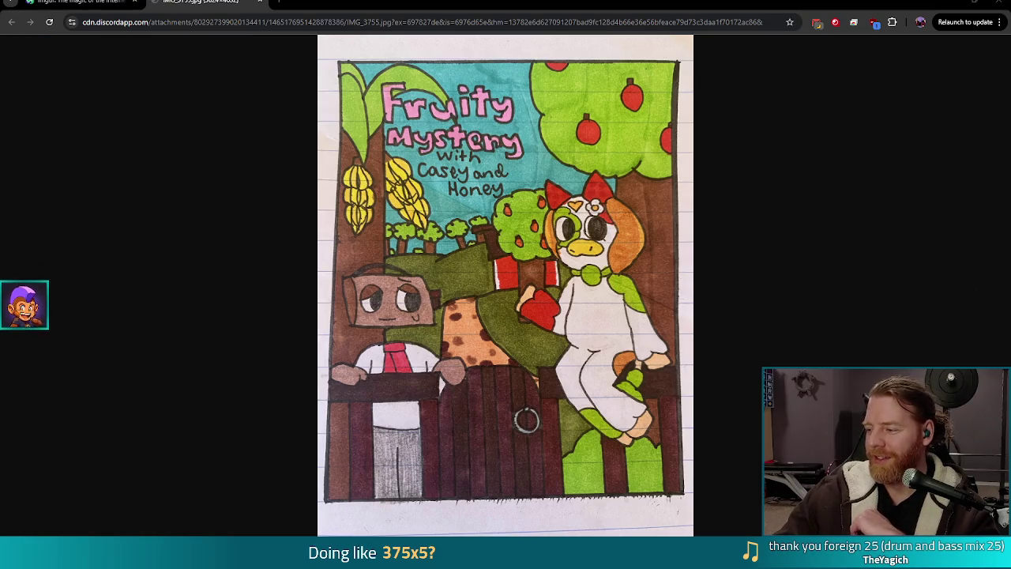
key("ctrl+shift+Tab")
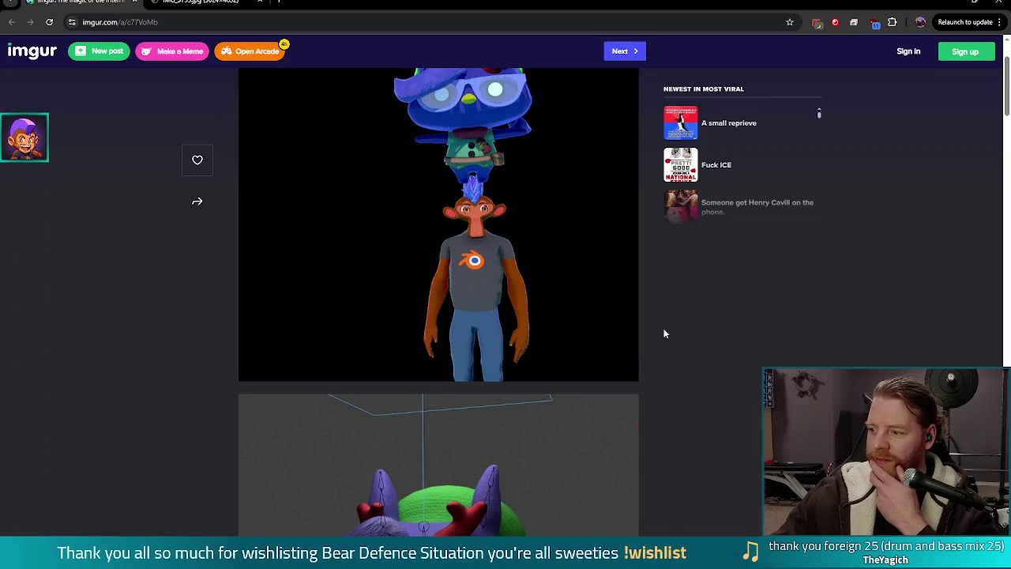
scroll(642, 291, "up", 2)
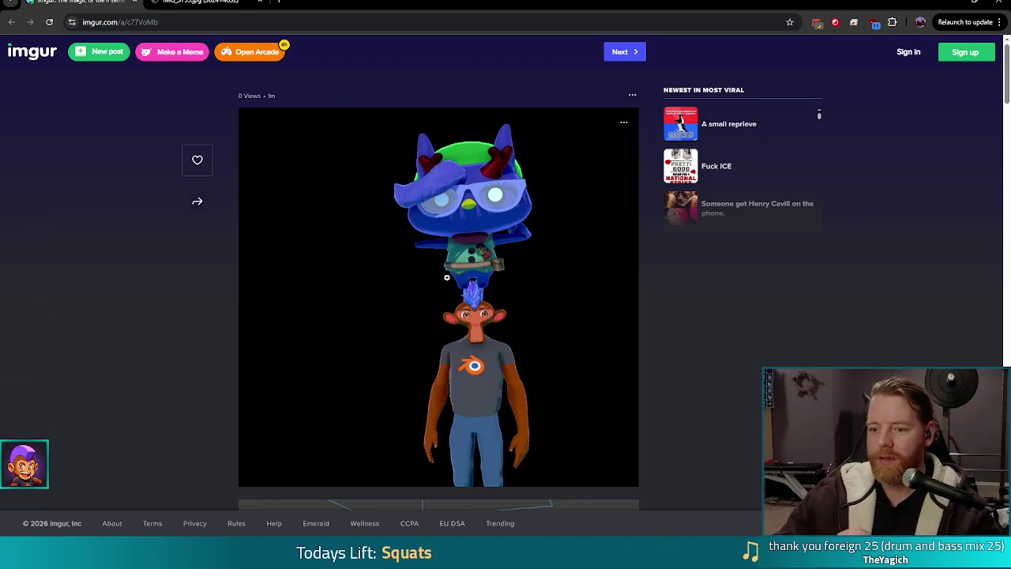
scroll(585, 317, "down", 5)
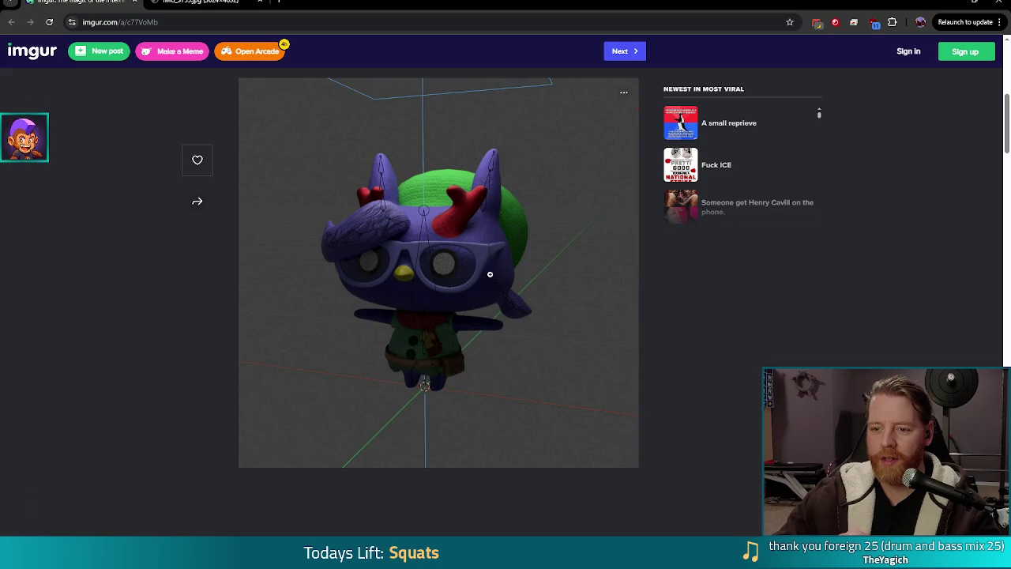
left_click(467, 255)
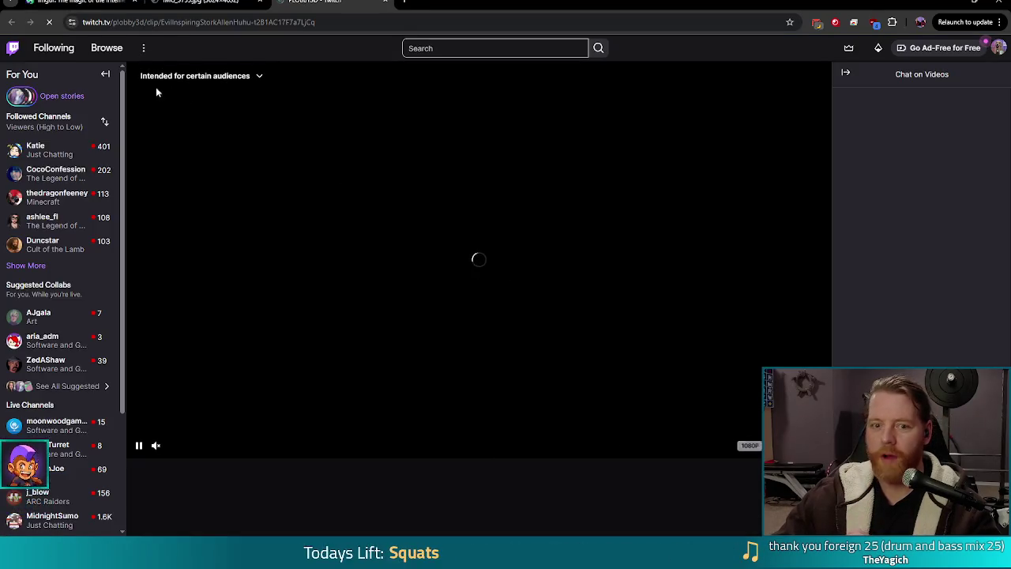
- Play the 'let us go down together friend' clip, unmute the site, and replay it
left_click(113, 74)
scroll(315, 58, "down", 3)
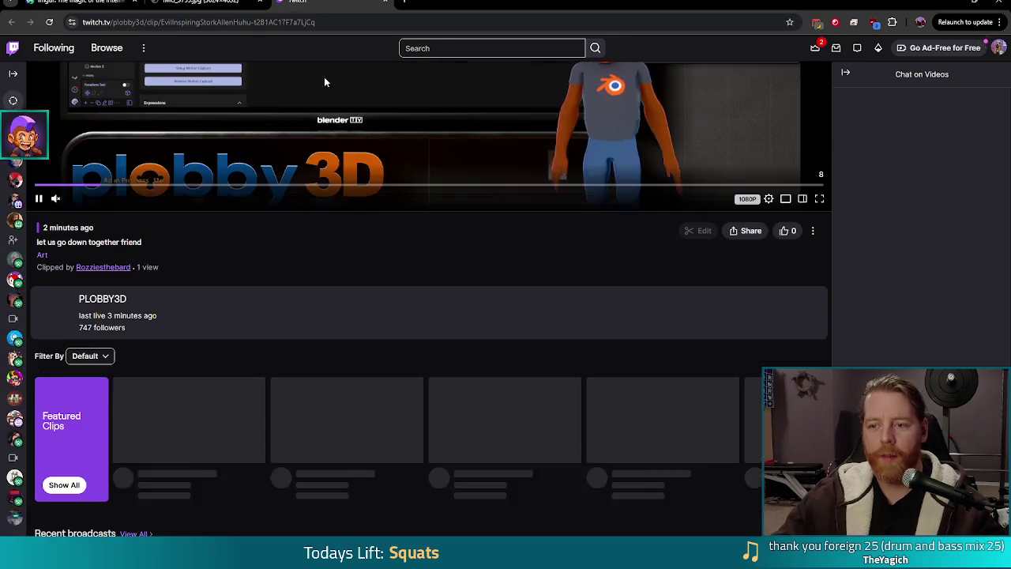
scroll(166, 298, "up", 3)
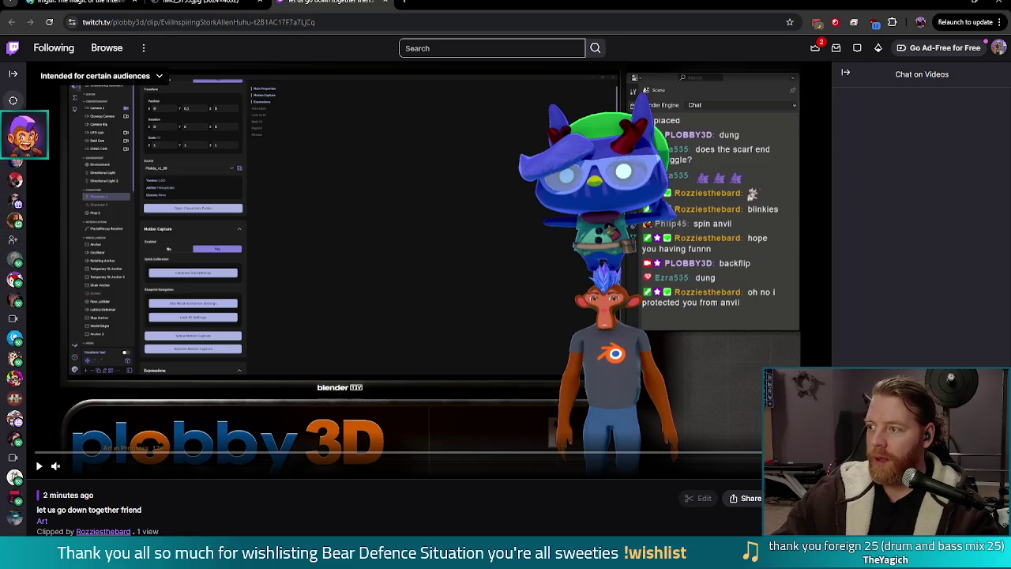
right_click(336, 3)
left_click(392, 119)
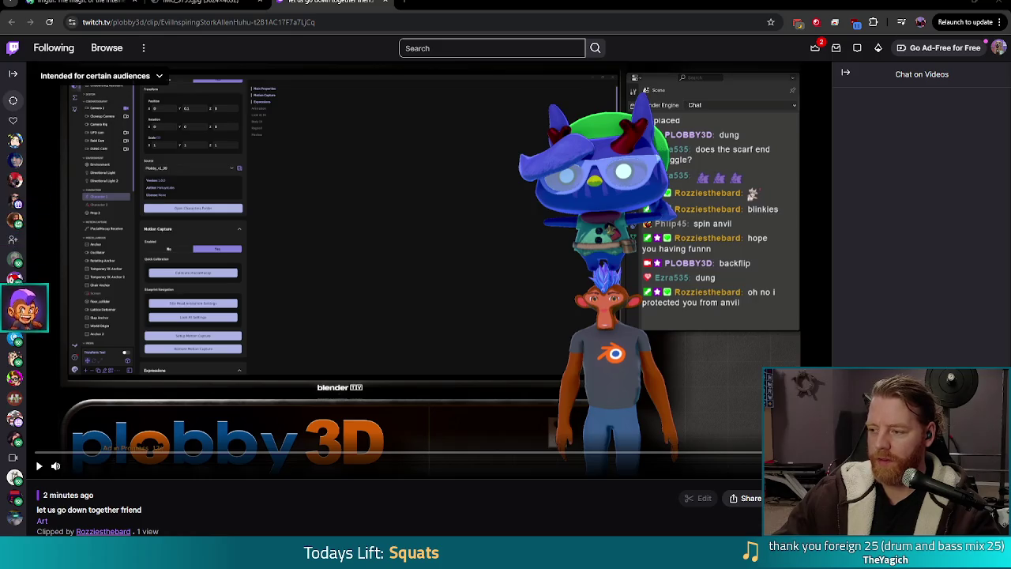
left_click(39, 467)
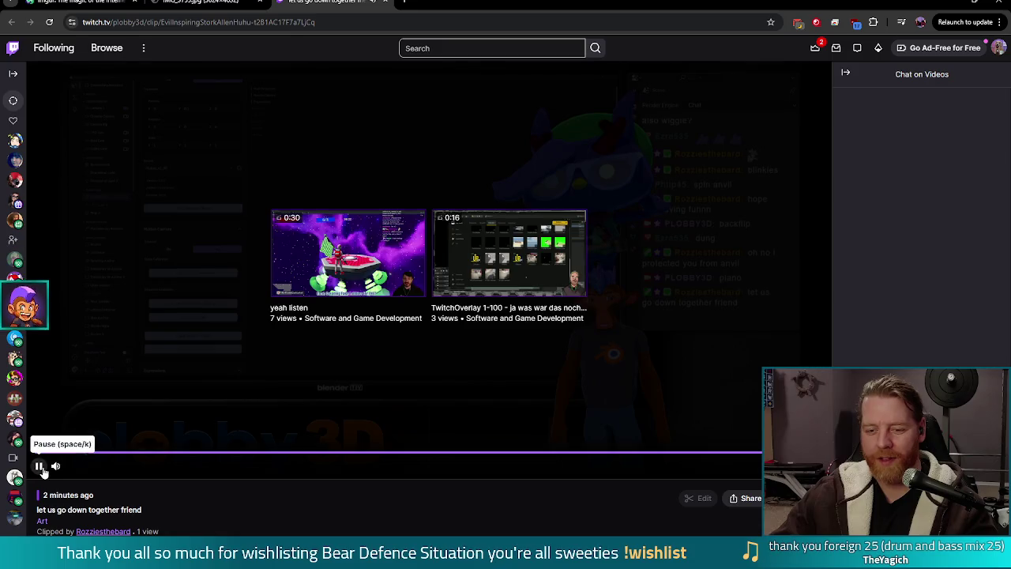
left_click(39, 467)
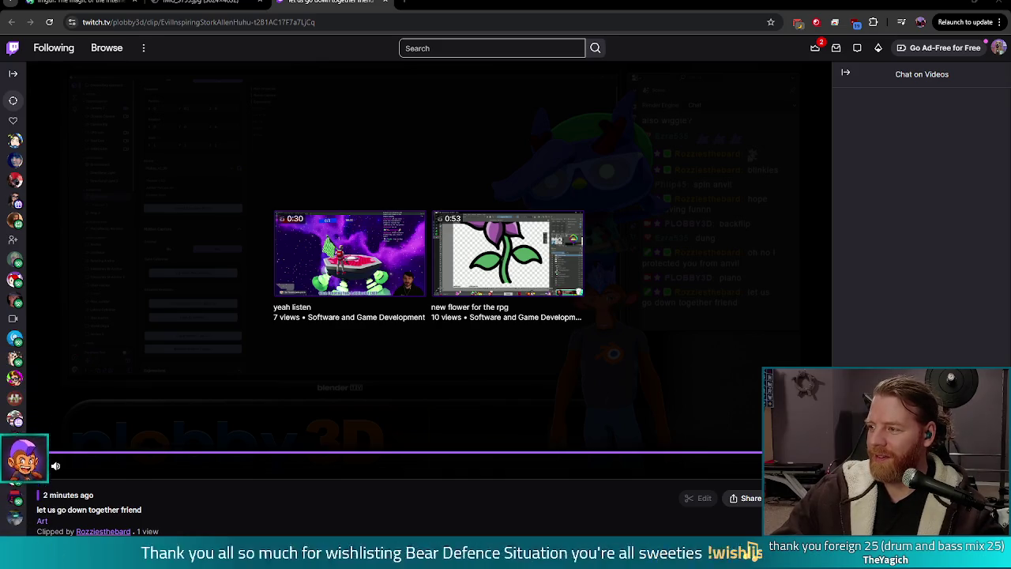
- Dismiss the tab options menu and hide the browser window
right_click(291, 2)
left_click(353, 118)
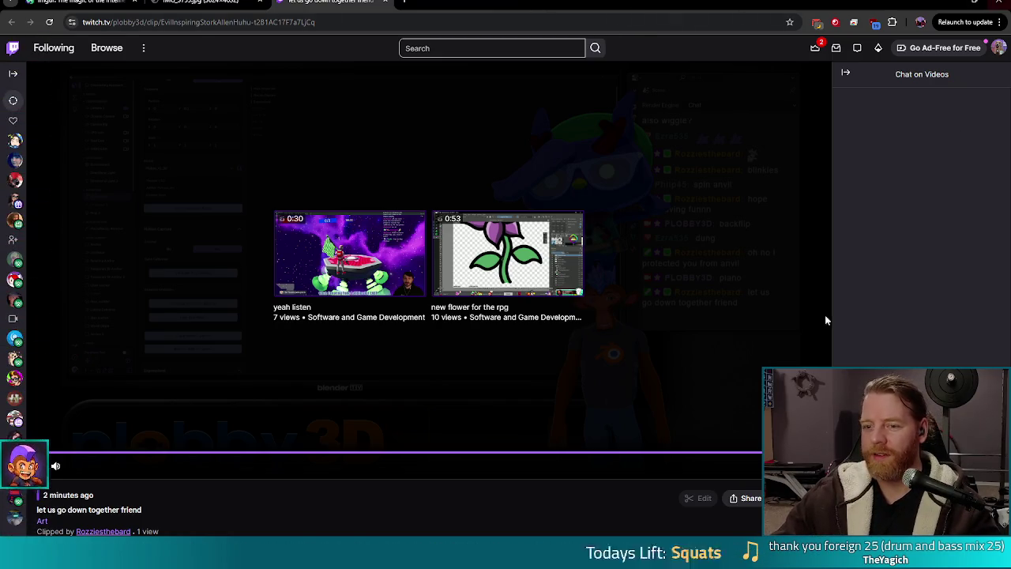
left_click(996, 3)
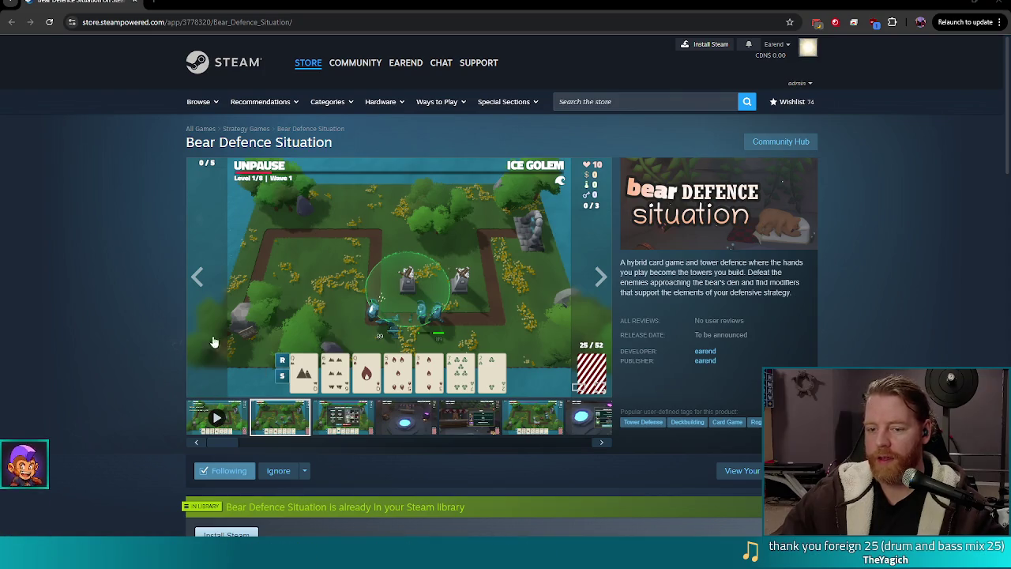
- Watch the Bear Defence Situation gameplay trailer full screen, then exit full screen
left_click(214, 417)
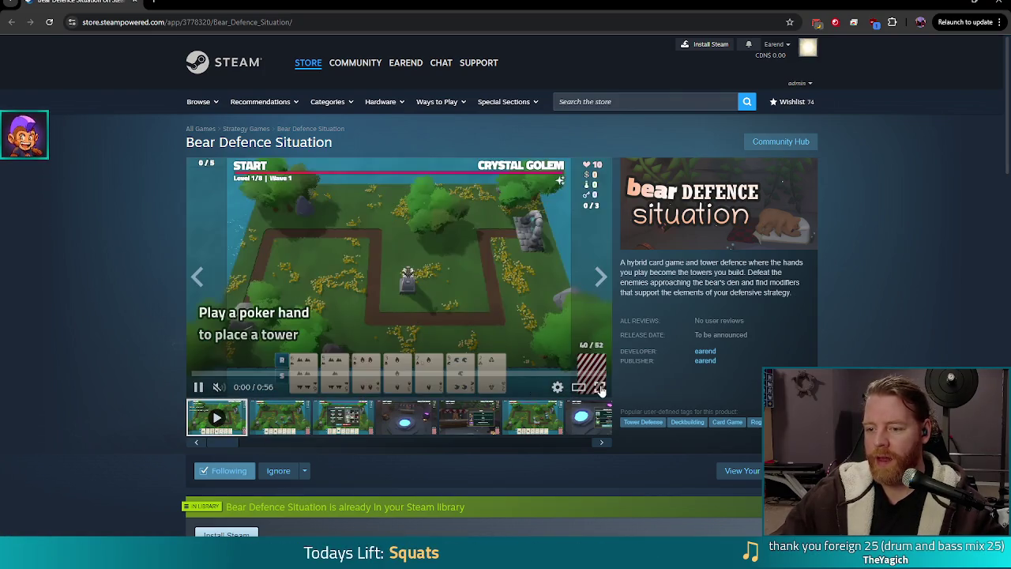
left_click(598, 388)
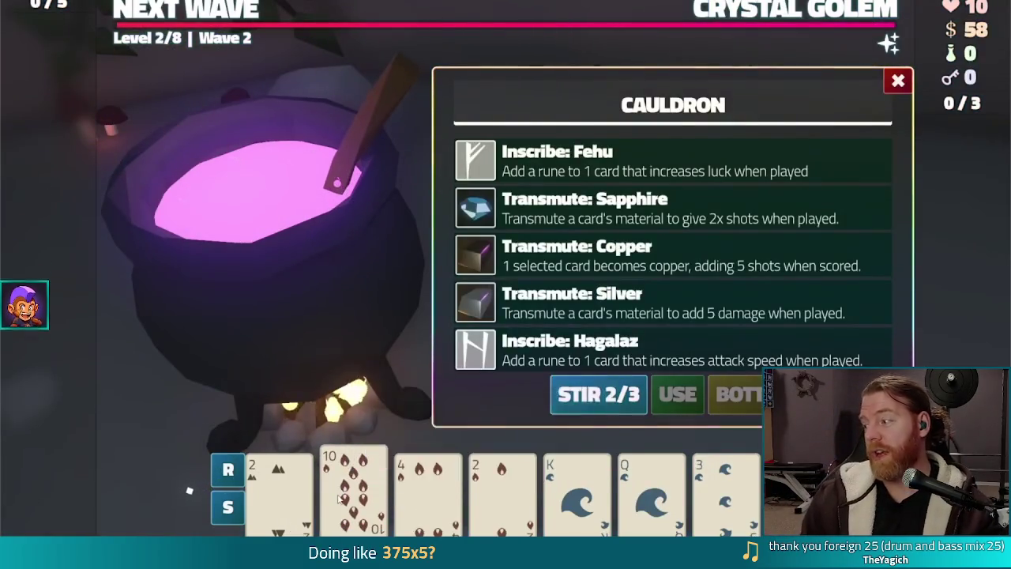
left_click(596, 218)
left_click(677, 395)
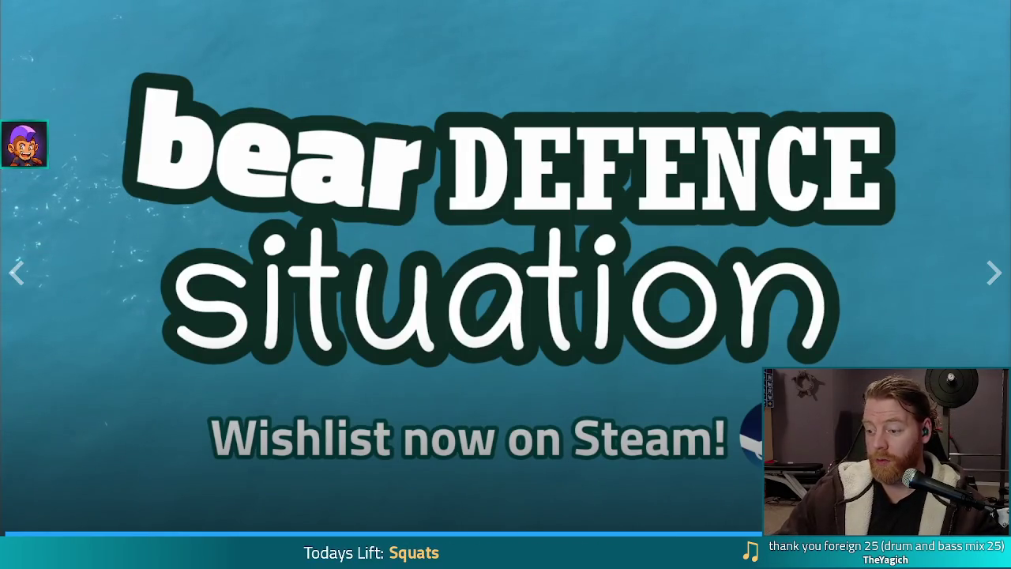
key("Escape")
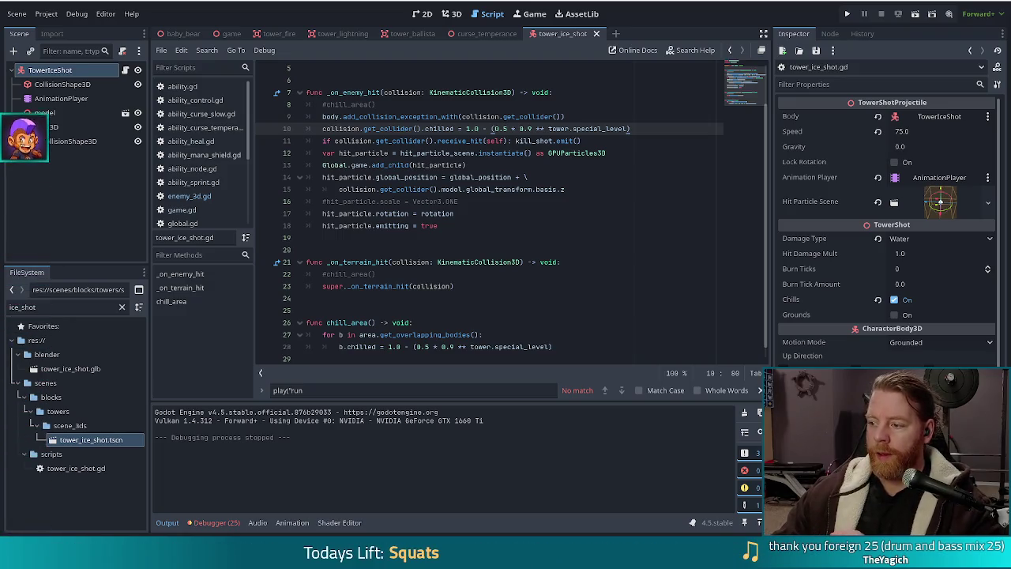
- Close the tower_ice_shot scene tab so curse_temperance is the open scene
left_click(569, 161)
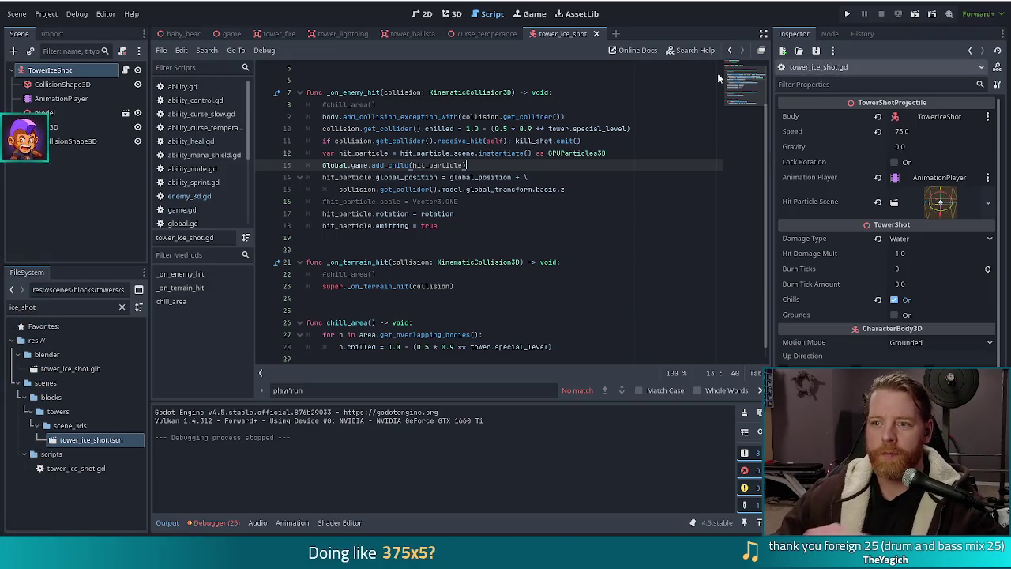
left_click(597, 34)
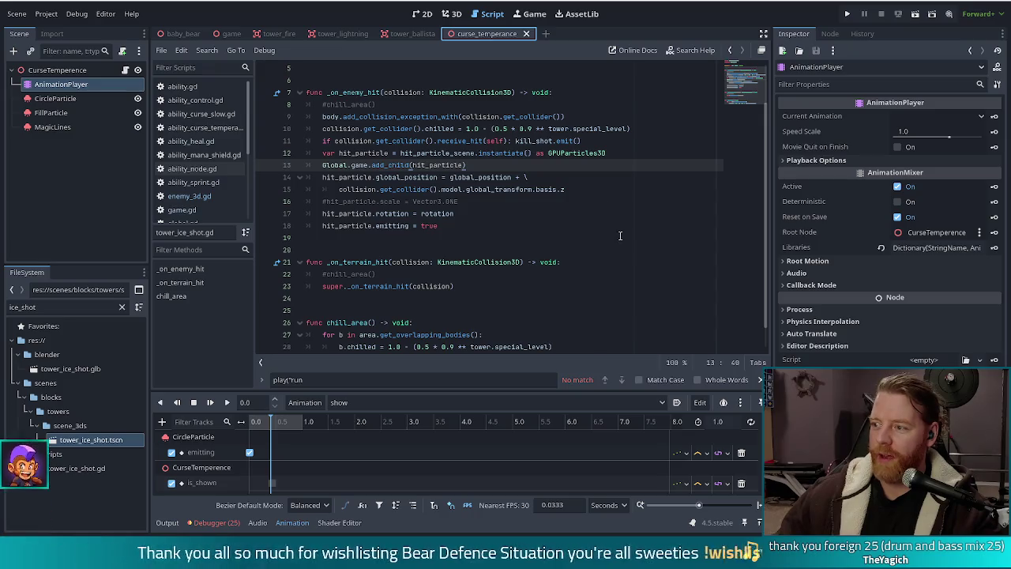
- Dismiss the Find bar in the ice shot script, then show the debugger's error list
left_click(583, 235)
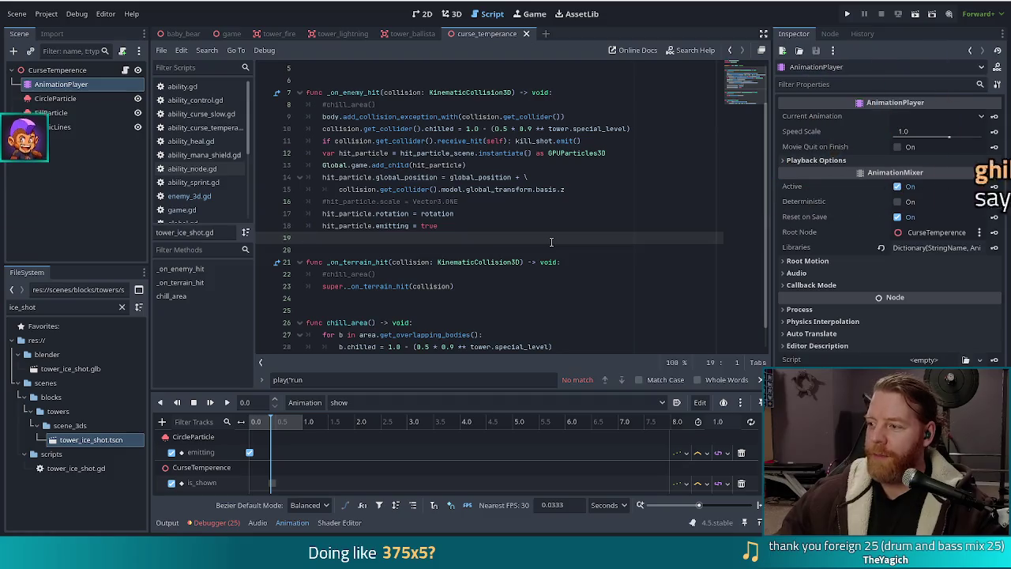
left_click(522, 278)
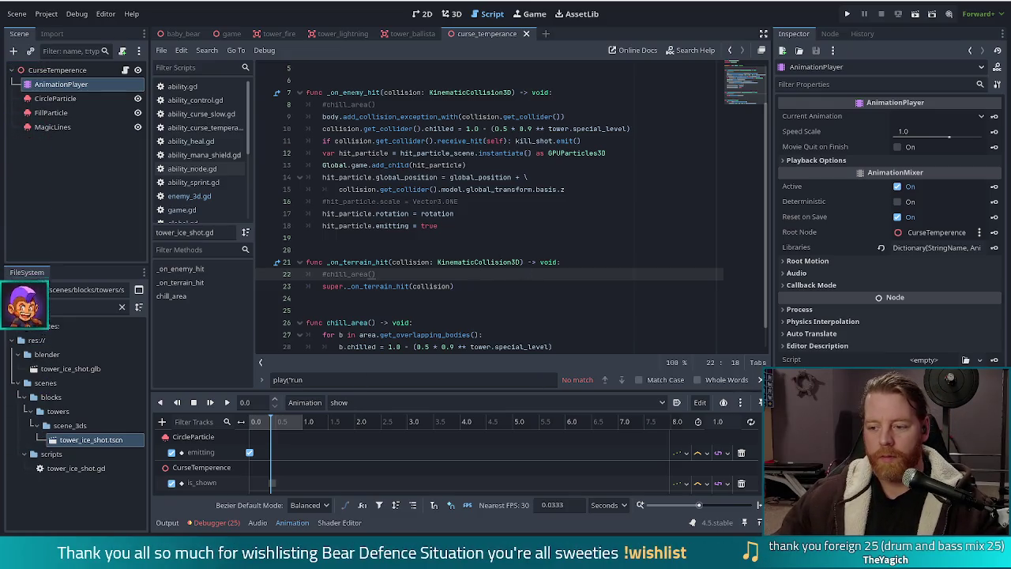
left_click(759, 380)
left_click(406, 263)
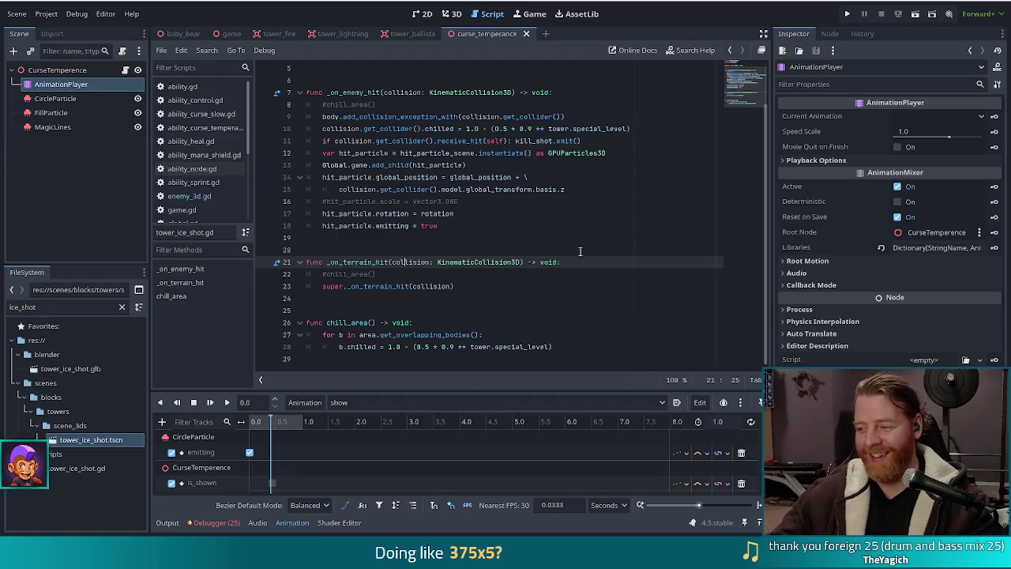
left_click(208, 522)
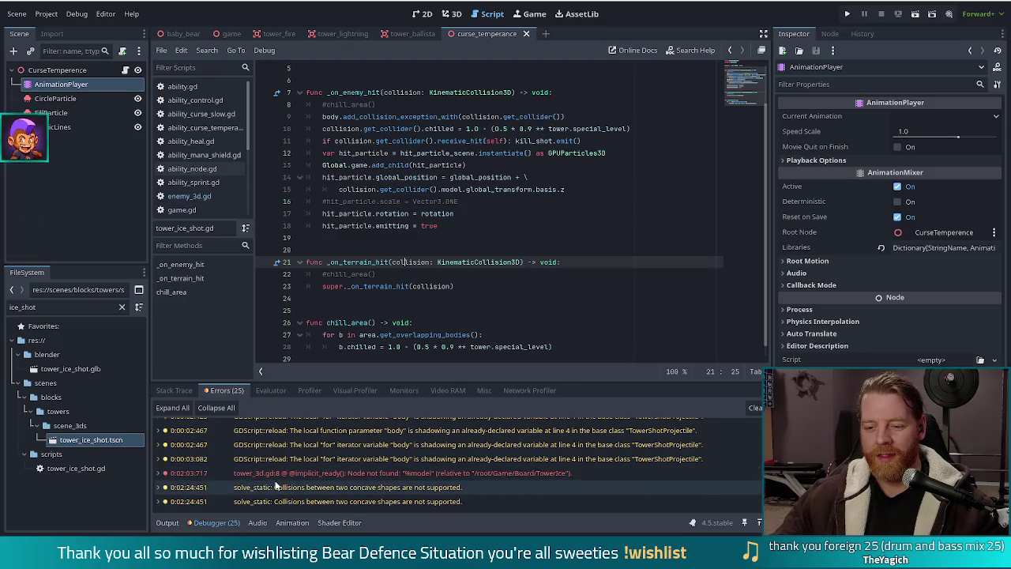
- Switch to the browser showing the 'Sibling Squad' fan art image IMG_3757.jpg
mouse_move(447, 474)
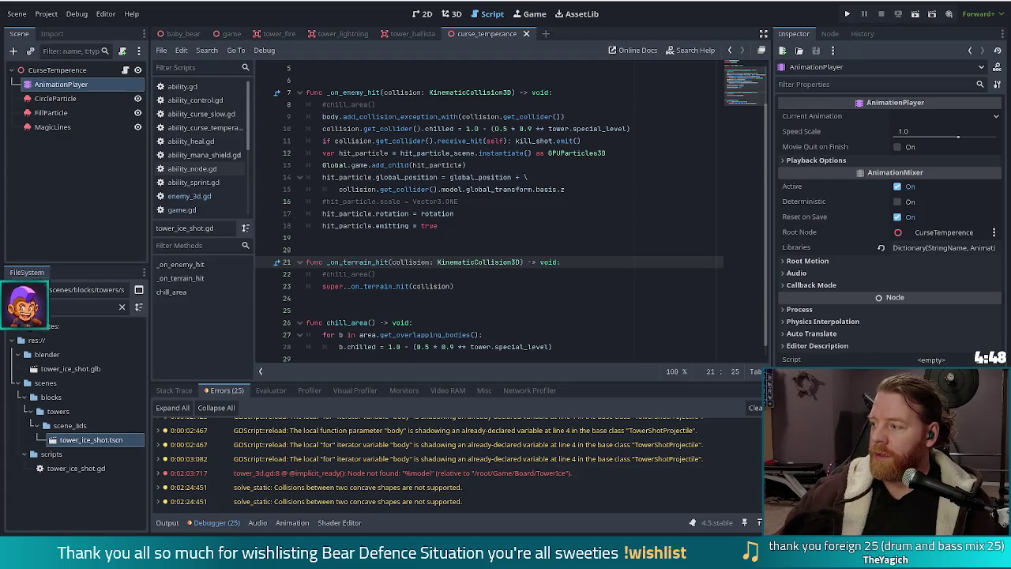
key("alt+Tab")
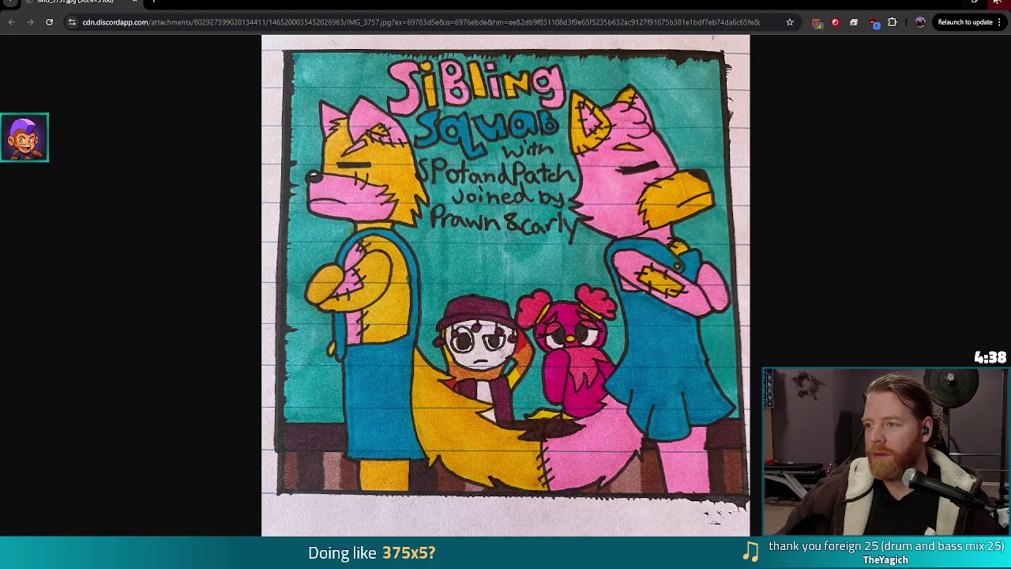
key("alt+Tab")
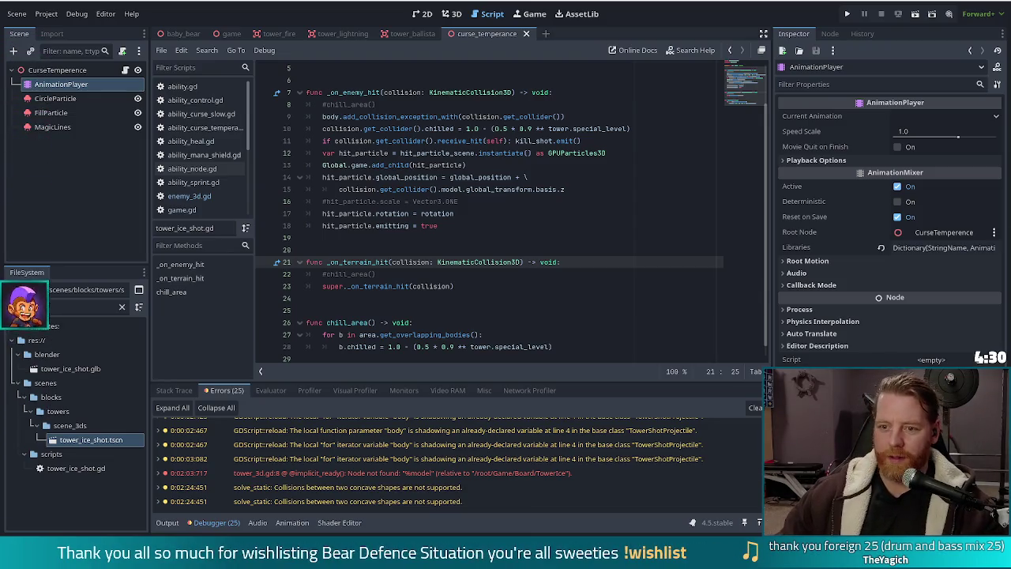
- Replace the 'ice_shot' FileSystem filter text with 'fire'
left_click(499, 232)
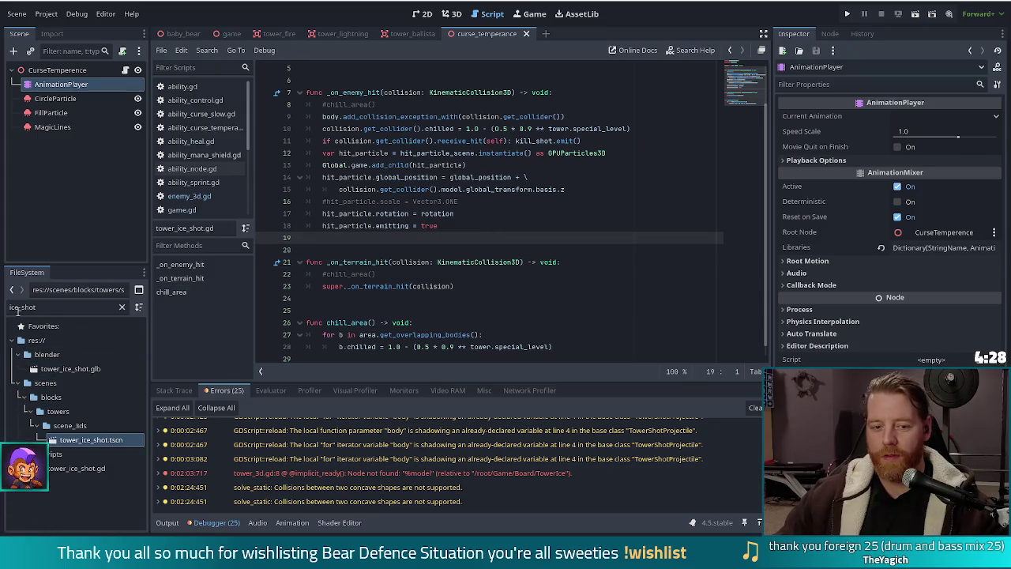
left_click(16, 307)
type("fire")
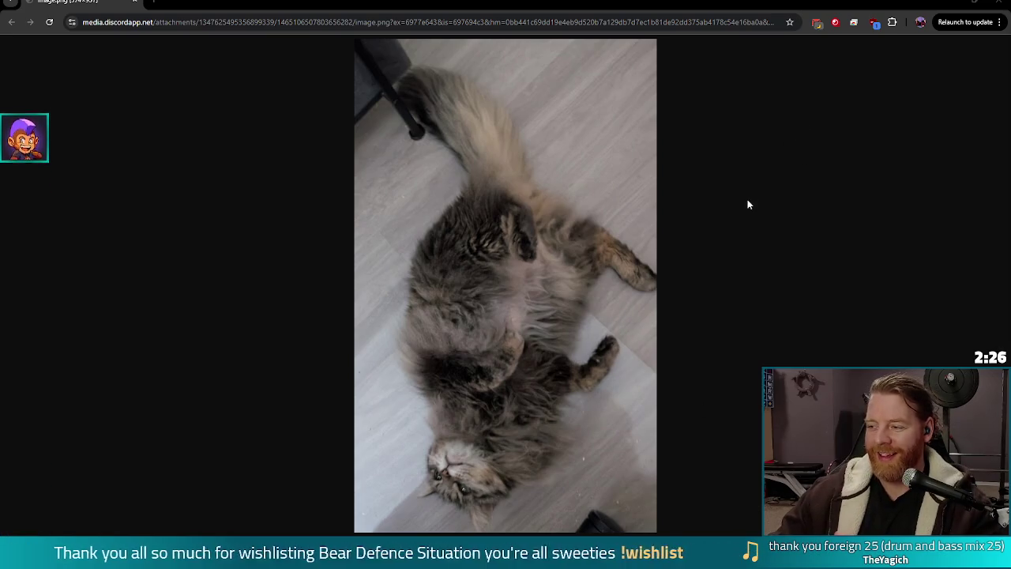
- Minimize the Chrome cat picture to return to the Godot editor
left_click(999, 5)
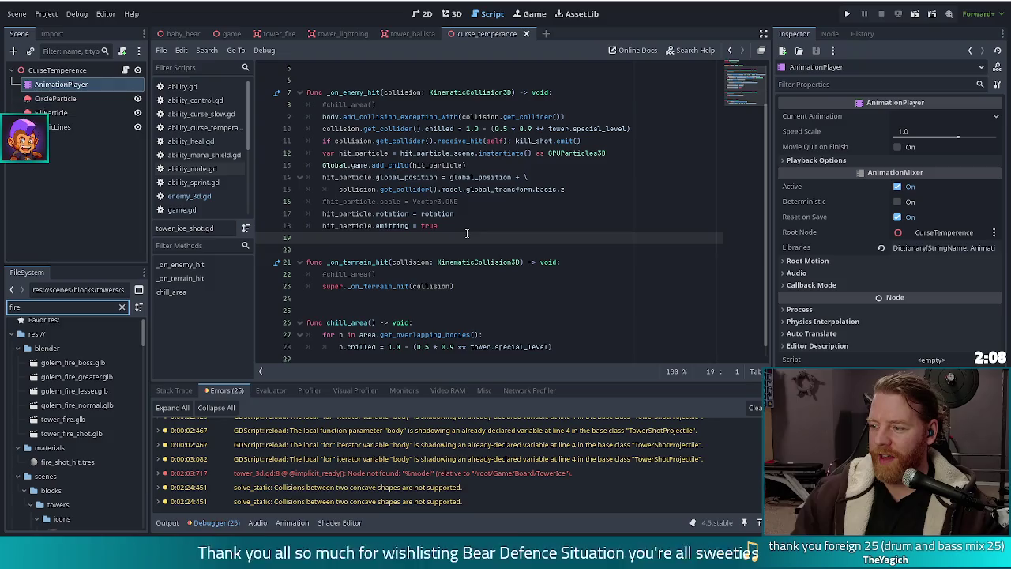
- Scroll the fire-filtered file list and open tower_fire_shot.tscn
left_click(452, 237)
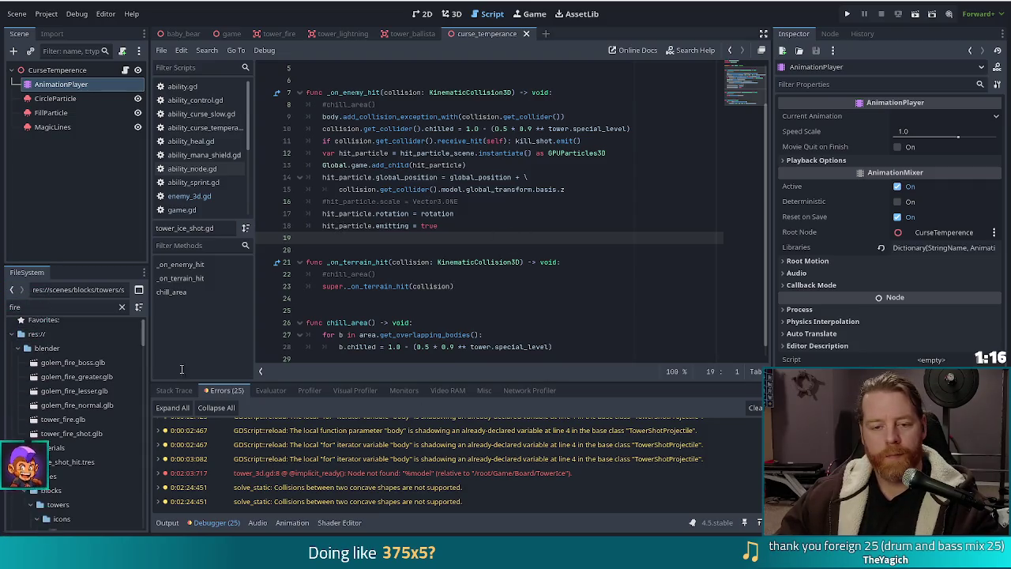
left_click(64, 307)
scroll(96, 385, "down", 5)
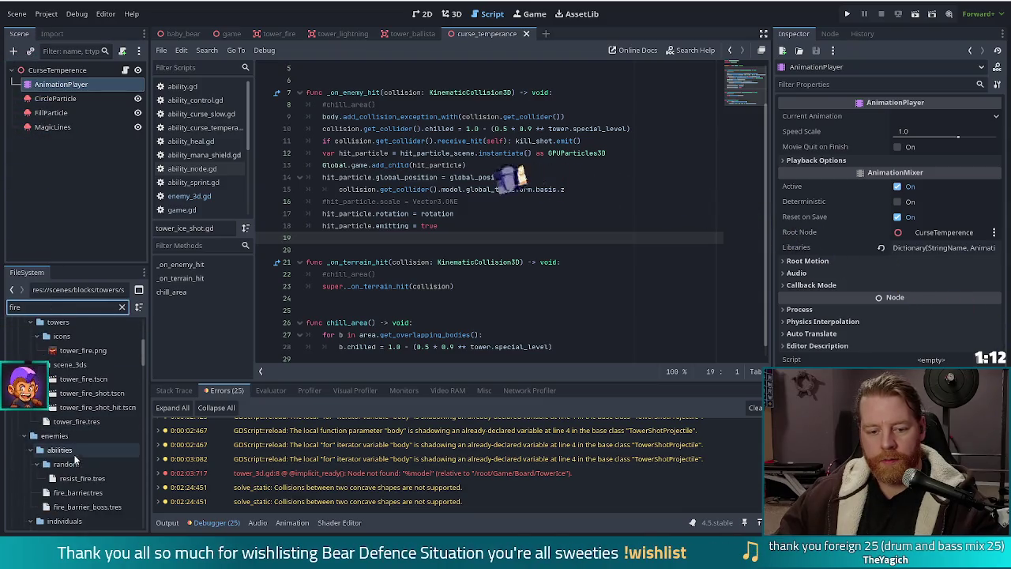
double_click(89, 394)
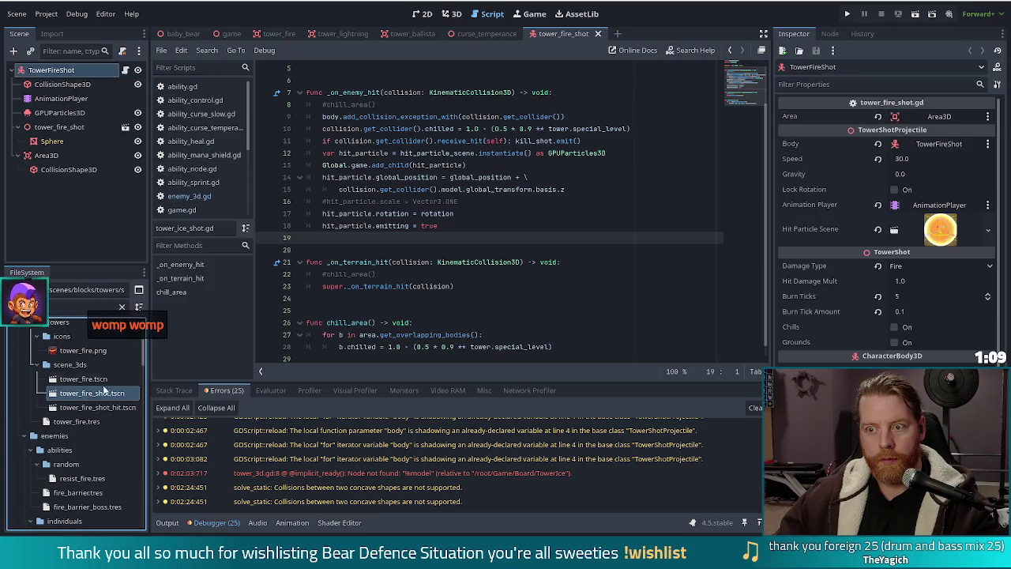
- Open tower_fire_shot.gd and examine the receive_hit and kill_shot.emit call on line 18
left_click(124, 69)
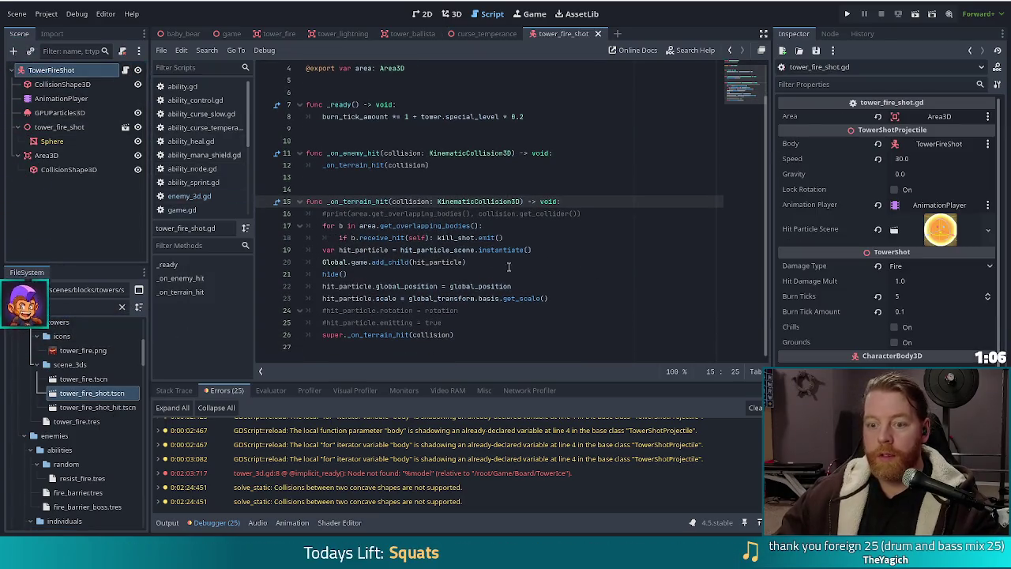
left_click(480, 238)
left_click(384, 165)
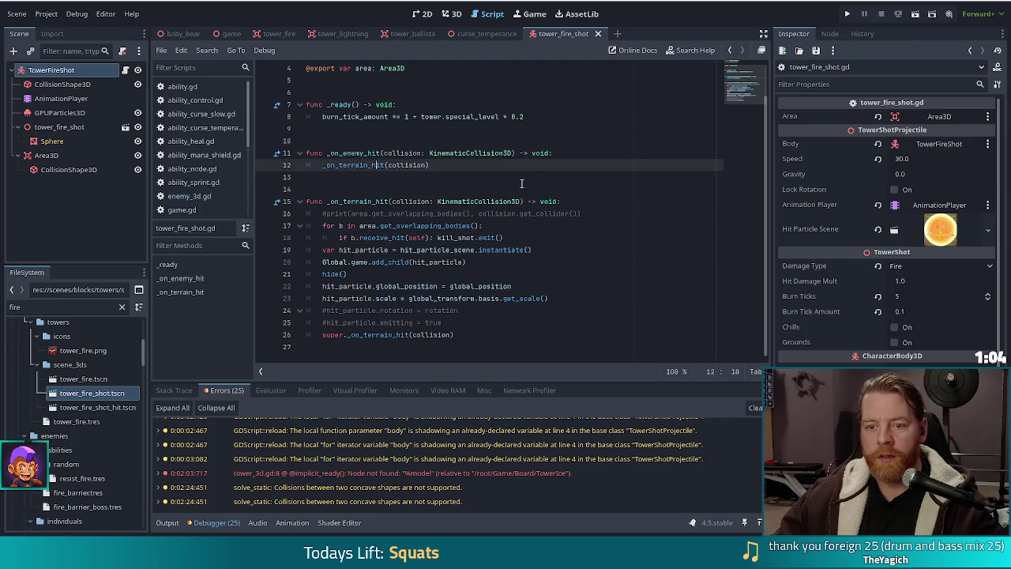
key("Down")
key("Down")
key("Down")
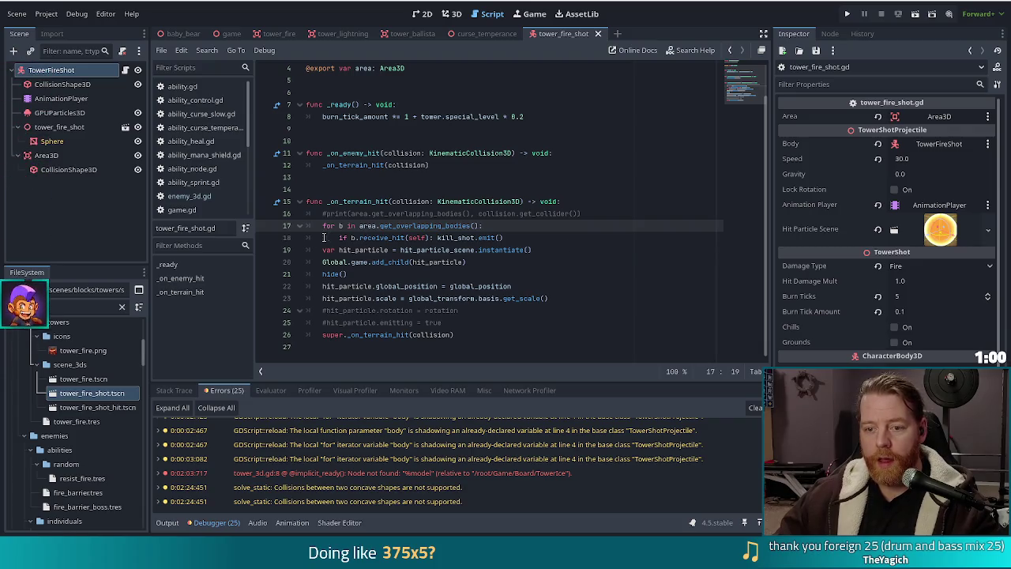
left_click_drag(351, 238, 518, 238)
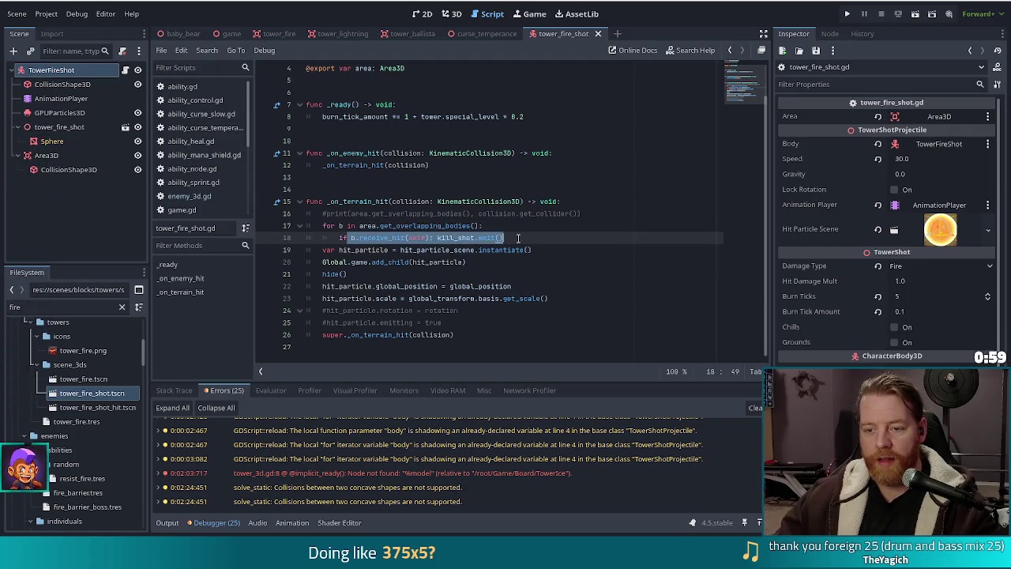
left_click(528, 243)
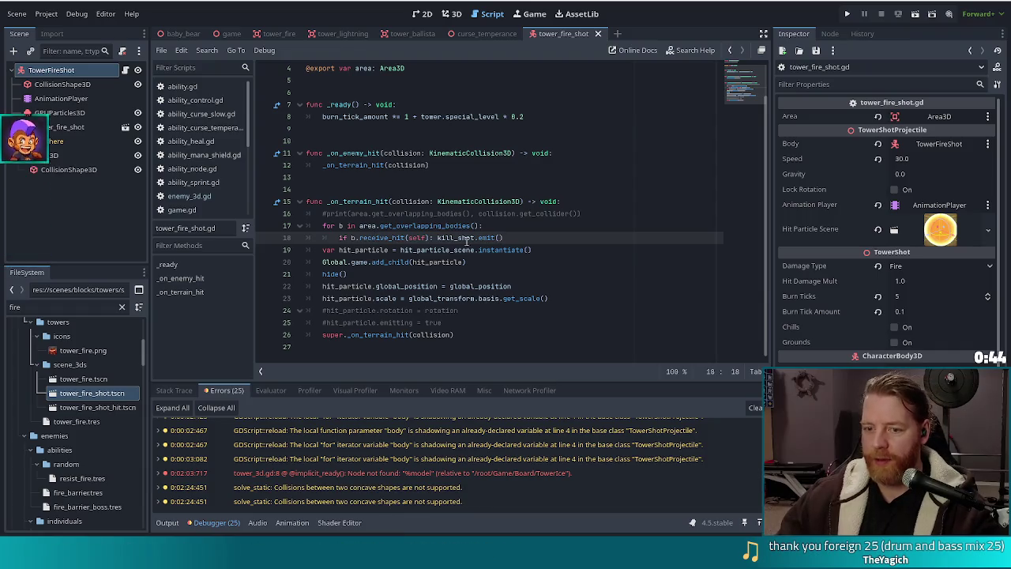
left_click(382, 237)
scroll(191, 139, "down", 1)
scroll(191, 139, "down", 4)
- Open enemy_3d.gd at receive_hit and read through its shot.blocked check and else branch
left_click(190, 127)
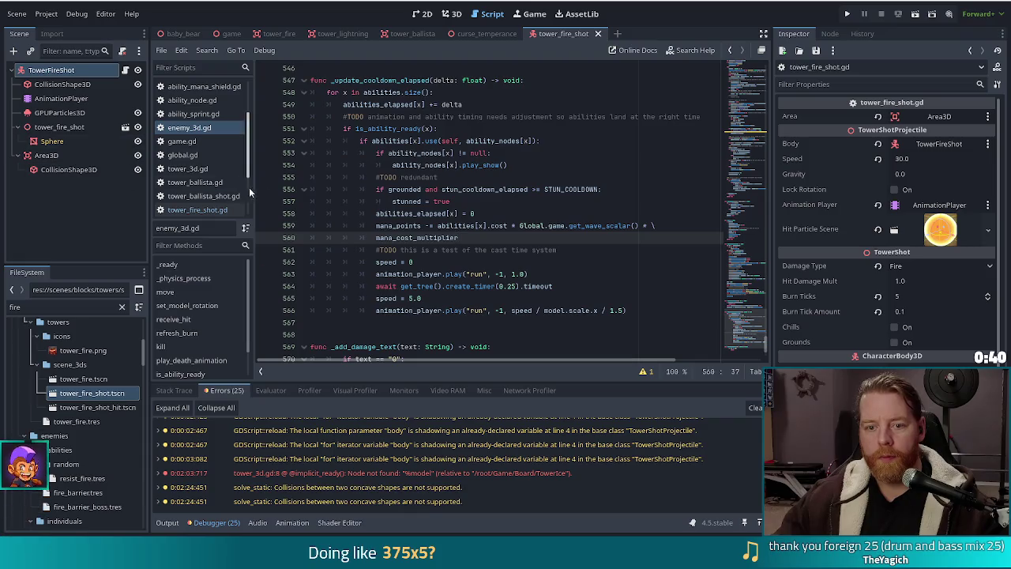
left_click(175, 290)
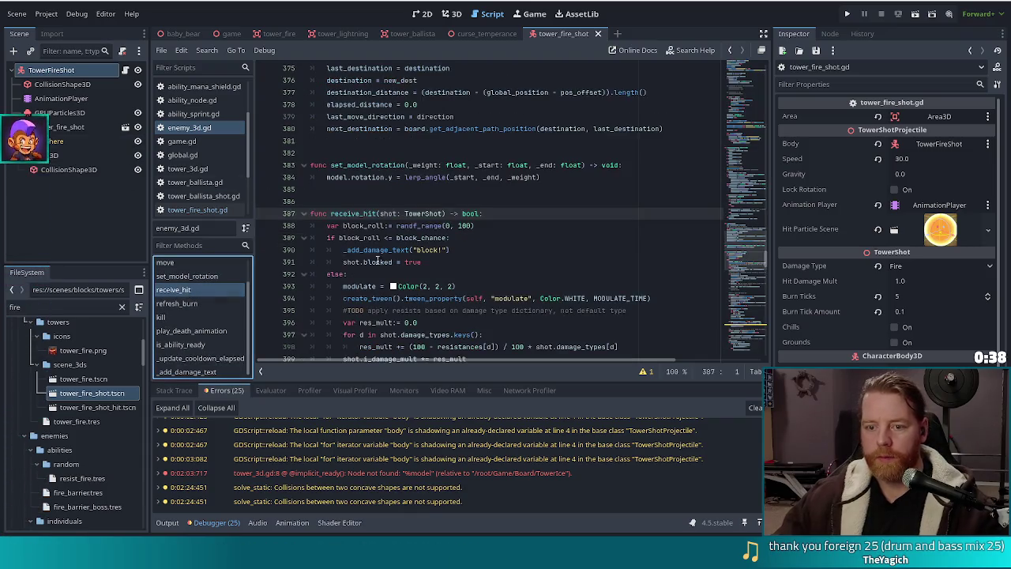
left_click(478, 261)
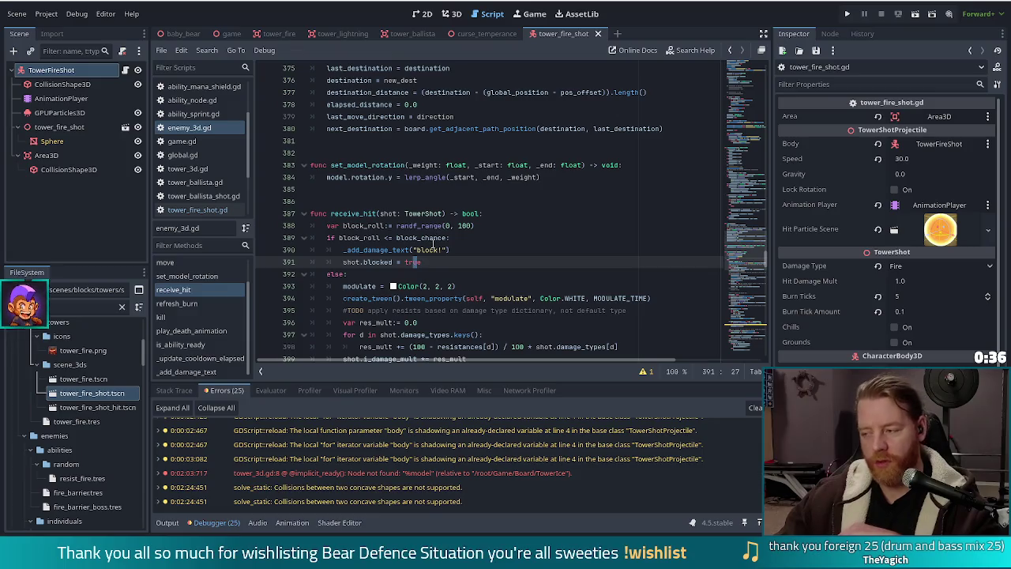
scroll(448, 249, "down", 1)
key("End")
left_click_drag(345, 237, 365, 262)
left_click(427, 225)
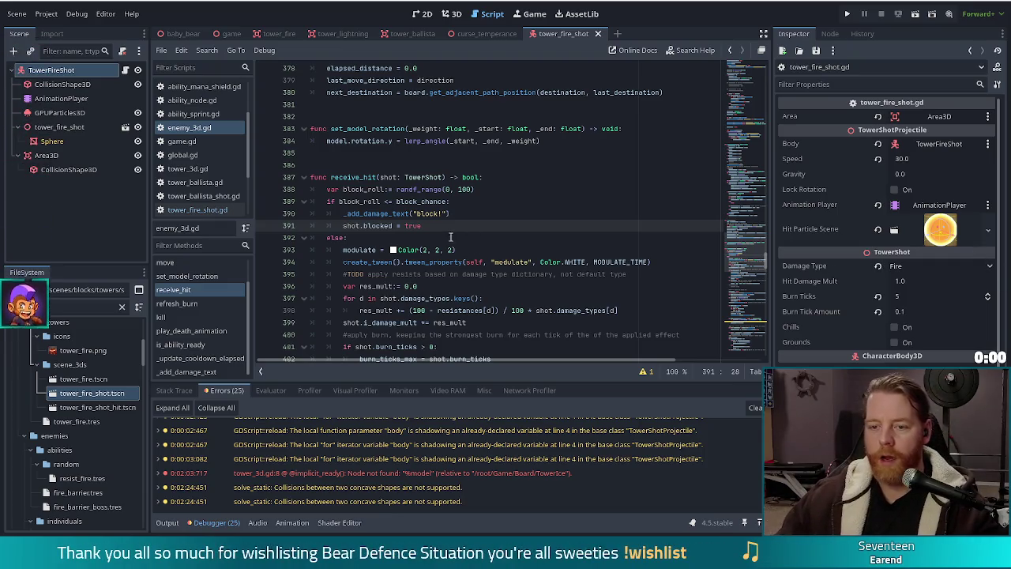
scroll(440, 225, "down", 2)
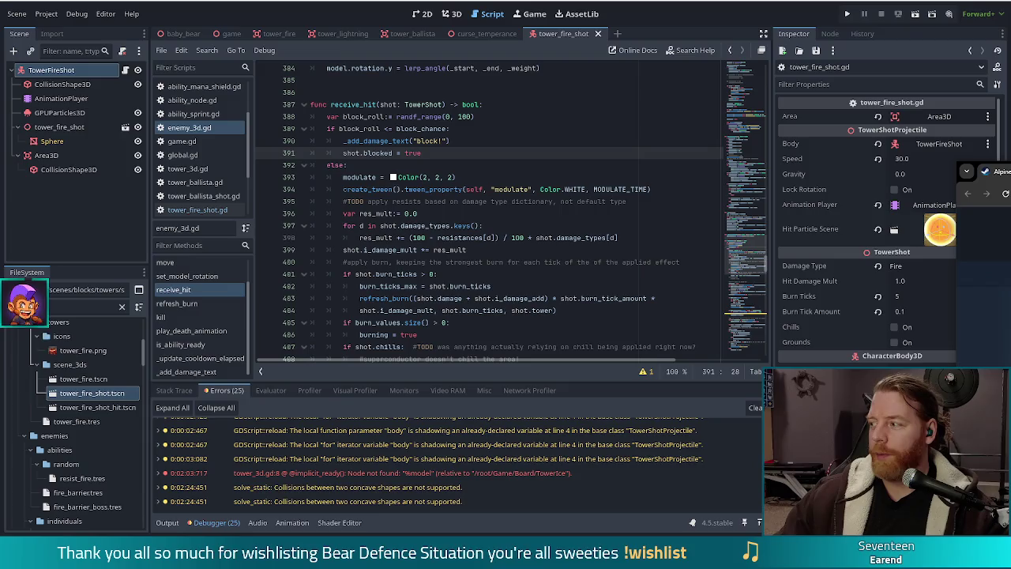
- Switch to the Alpine Lake Steam store page in the browser
key("alt+Tab")
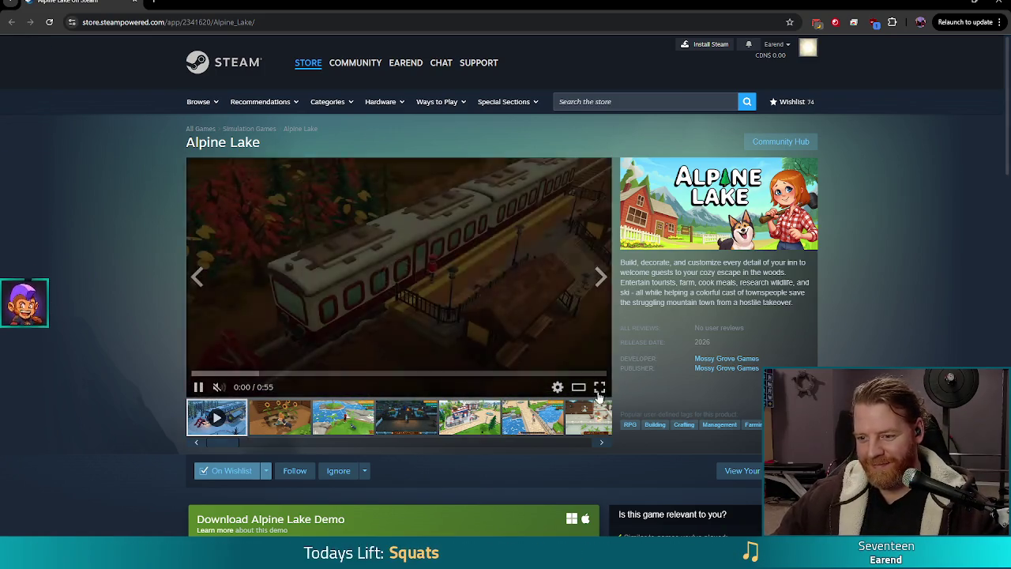
- Play the Alpine Lake trailer in full screen
left_click(600, 386)
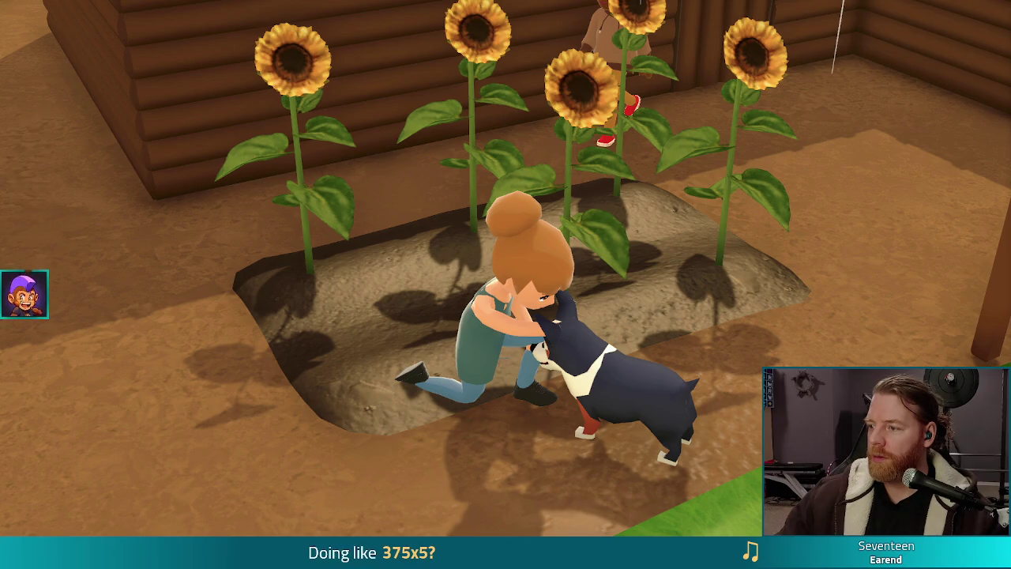
- Exit full screen, search the store for 'Ravenwatch', then rerun with the corrected spelling 'ravenswatch'
key("Escape")
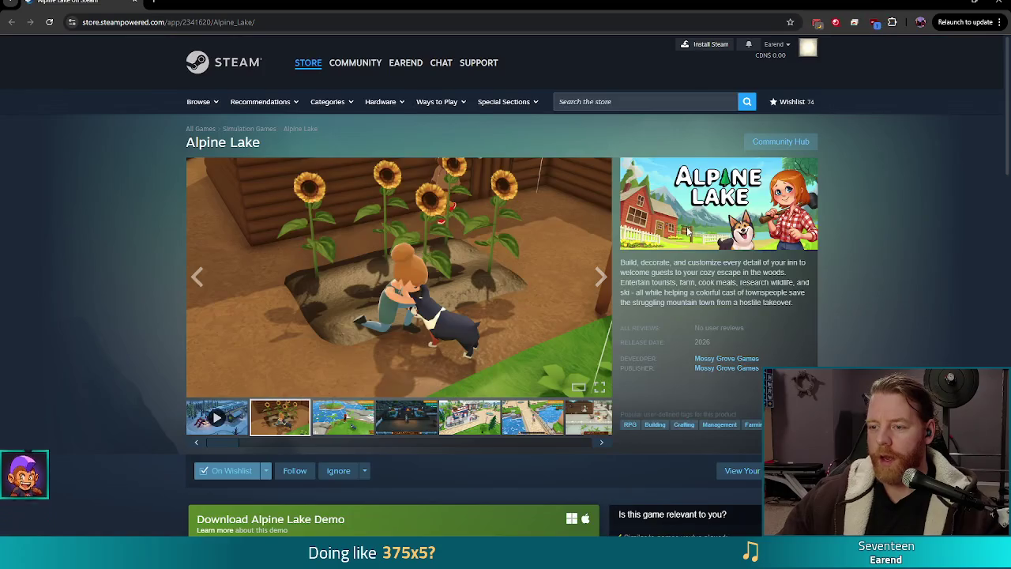
type("Ravenwatch")
key("Return")
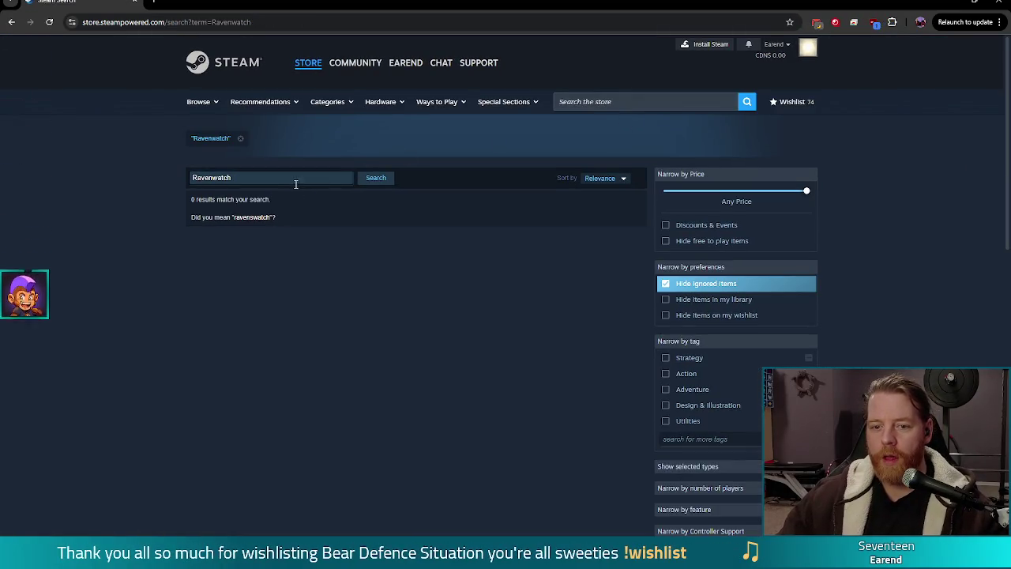
left_click(253, 219)
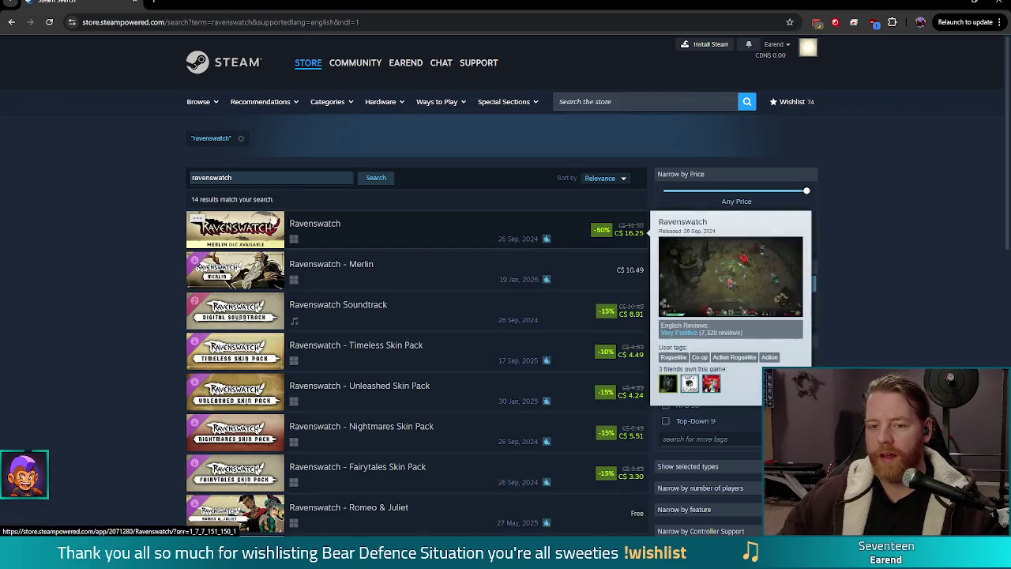